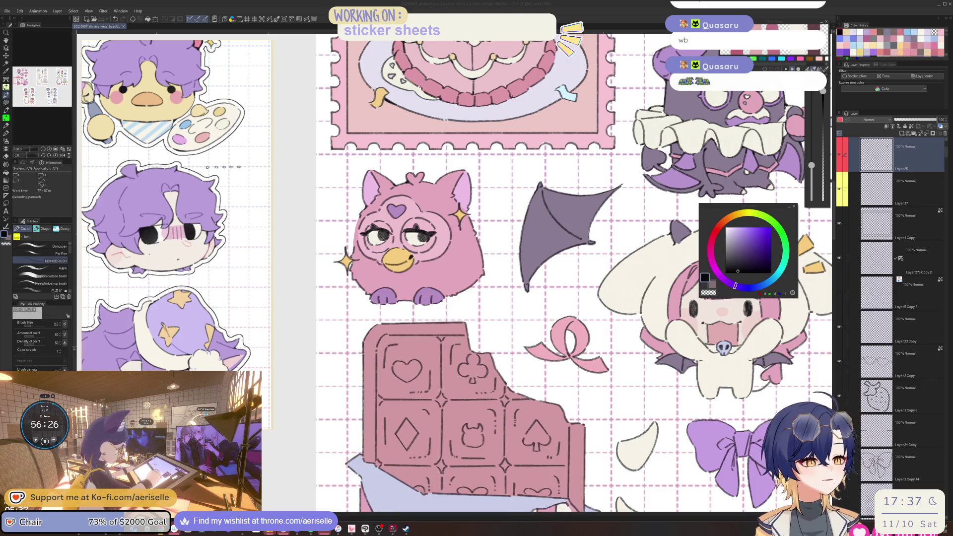
- Return to the canvas and zoom into an upright close-up of the pink Furby sticker
key("alt+Tab")
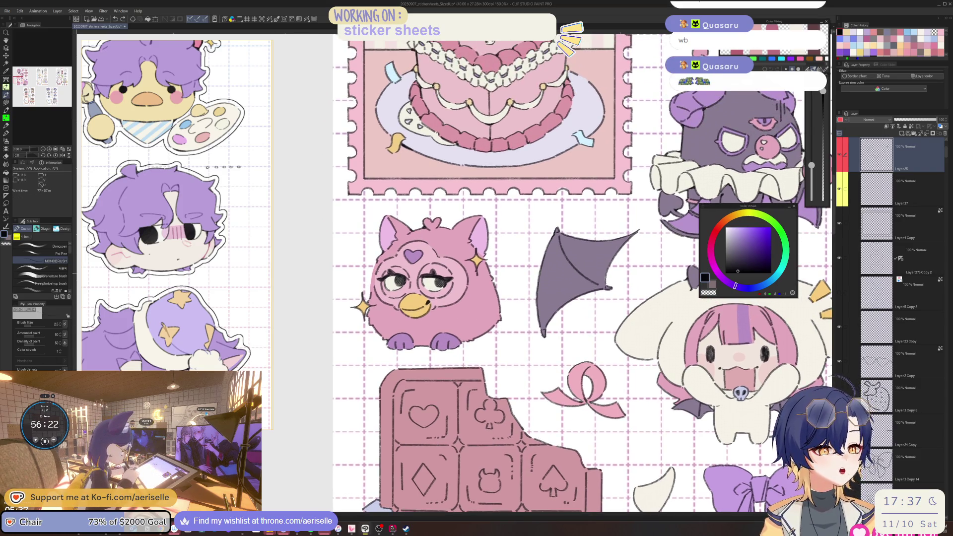
key("minus")
scroll(374, 277, "up", 5)
scroll(374, 276, "up", 3)
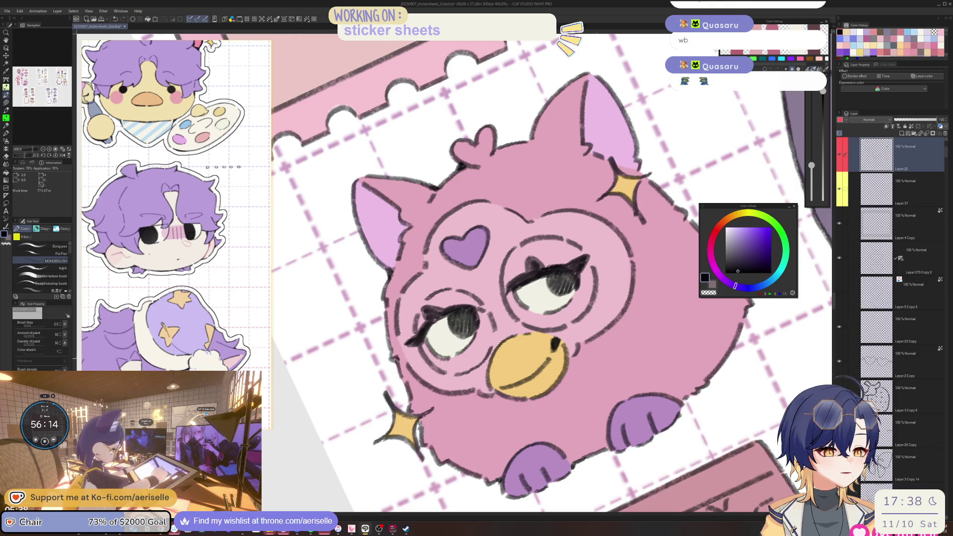
key("@")
scroll(486, 304, "down", 5)
scroll(375, 327, "up", 5)
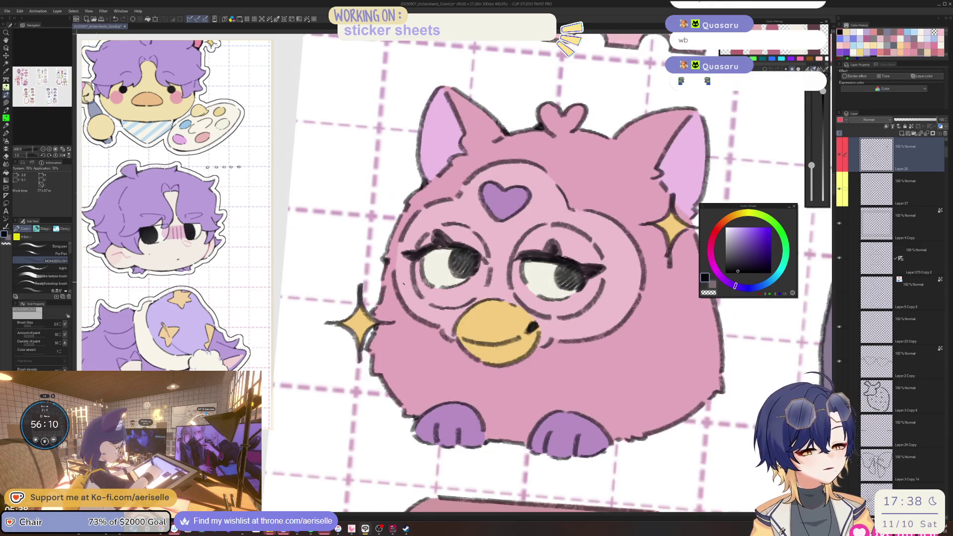
scroll(403, 284, "down", 3)
scroll(412, 273, "up", 5)
- Touch up the linework on the Furby's forehead and save the sticker sheet
left_click_drag(419, 260, 404, 274)
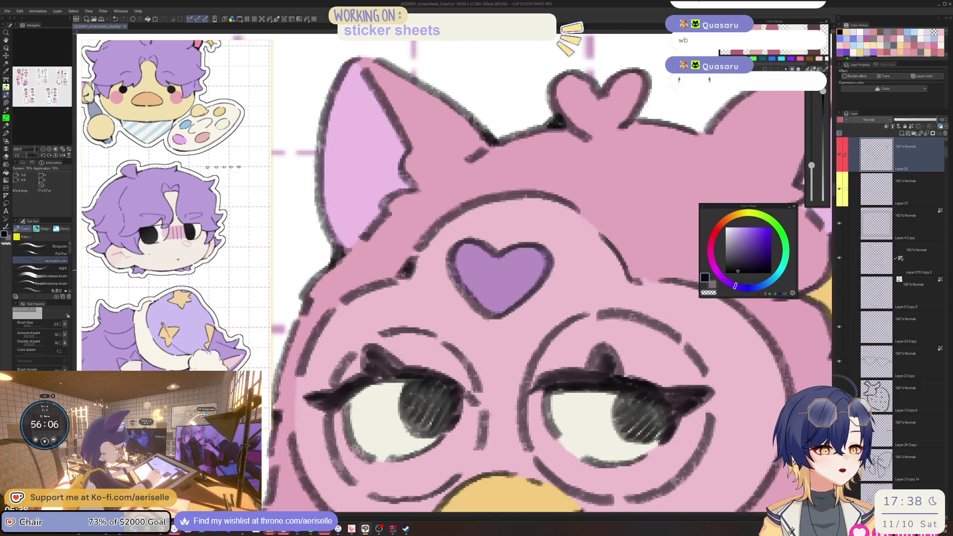
scroll(403, 274, "down", 5)
scroll(422, 298, "up", 4)
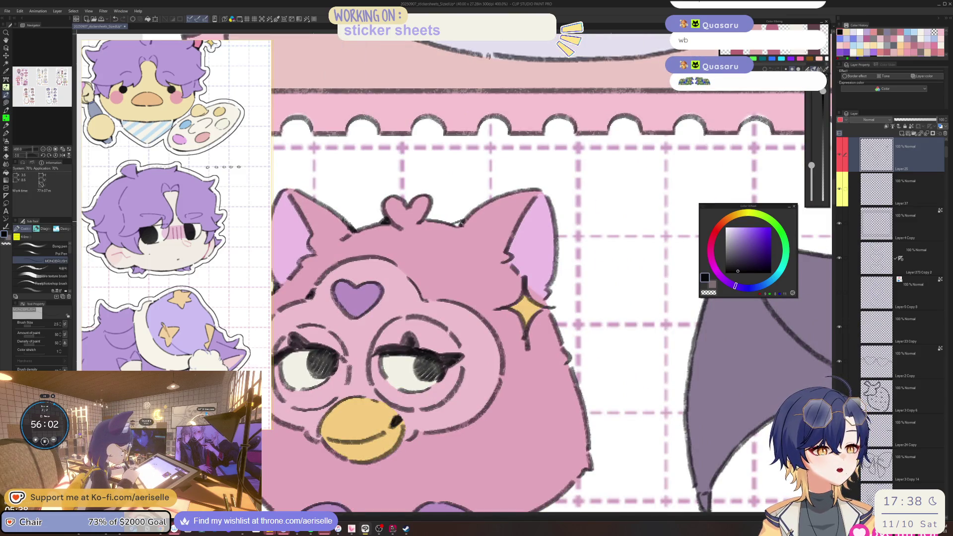
scroll(458, 224, "down", 3)
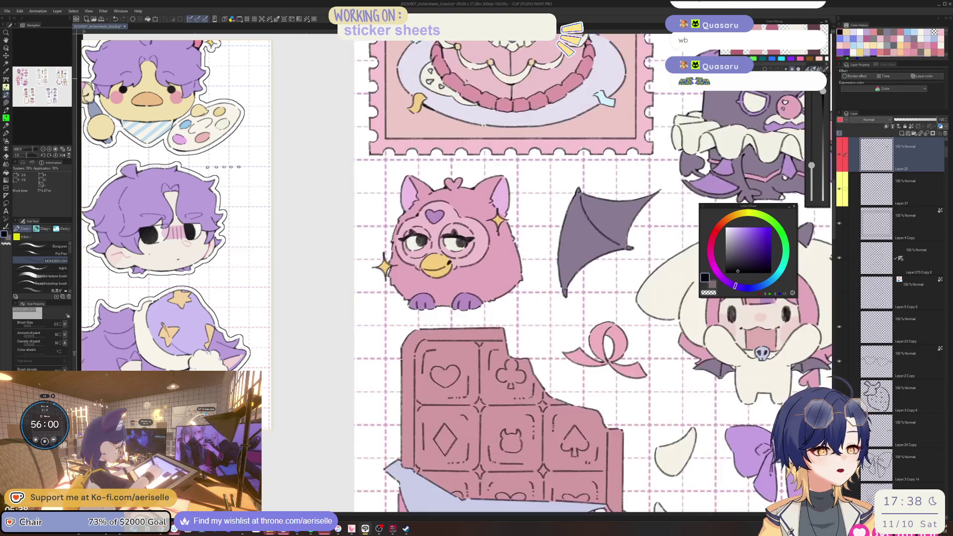
scroll(412, 295, "up", 3)
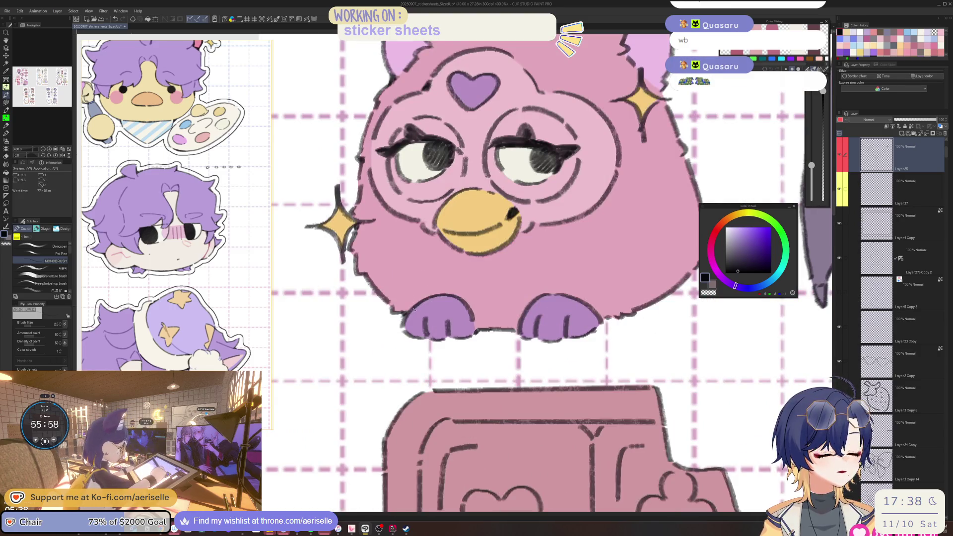
key("ctrl+s")
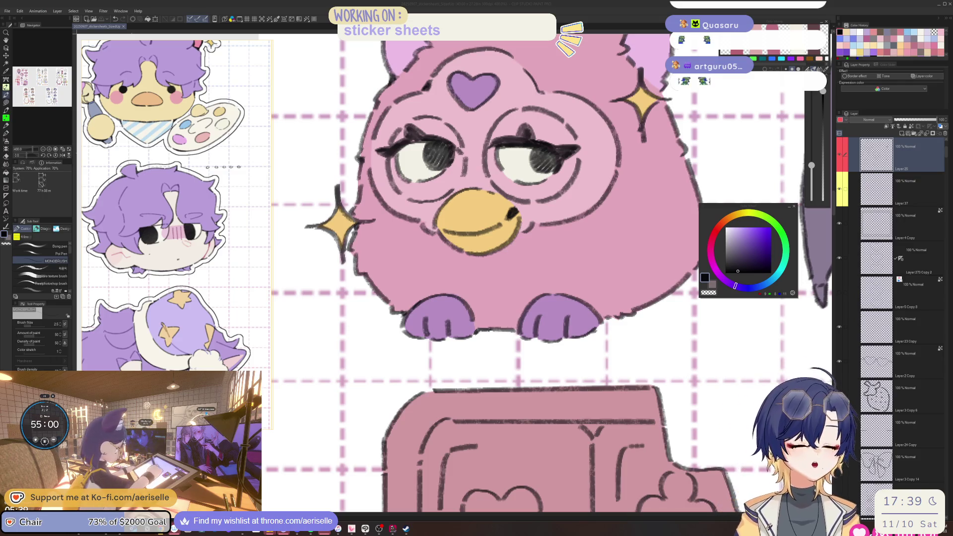
key("alt+Tab")
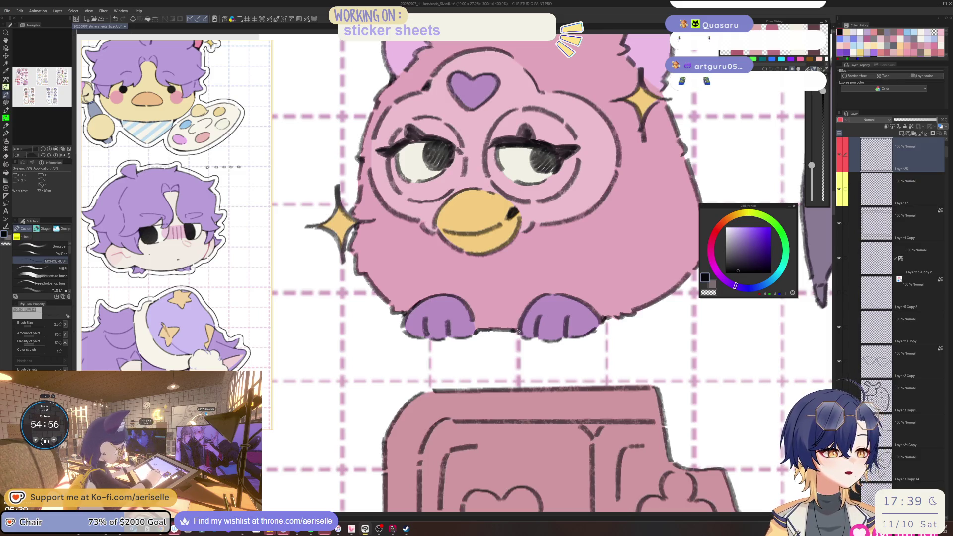
- Tilt the view onto the sheep sticker and close the gap in its bottom outline
scroll(517, 331, "down", 2)
scroll(492, 285, "up", 1)
scroll(492, 285, "up", 1)
scroll(489, 291, "down", 4)
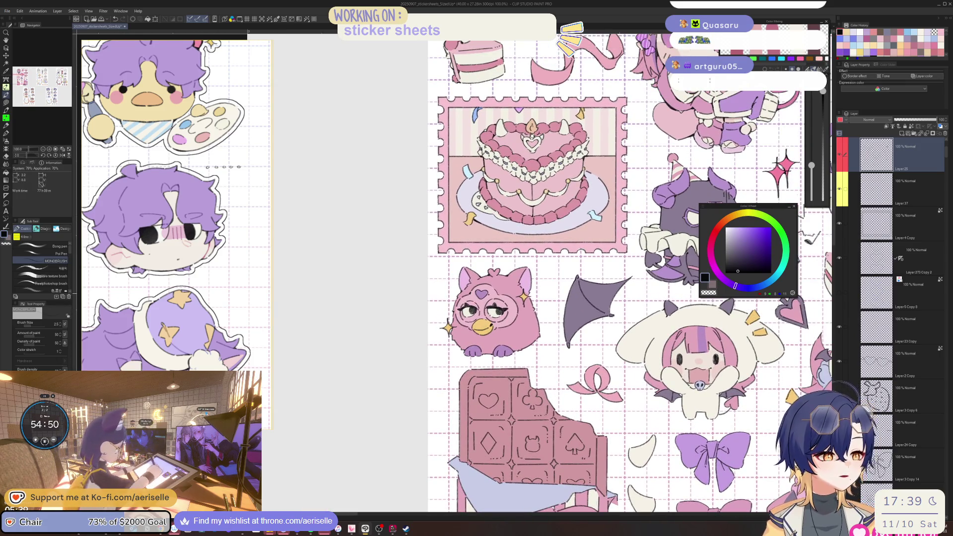
scroll(482, 299, "up", 4)
scroll(511, 458, "down", 5)
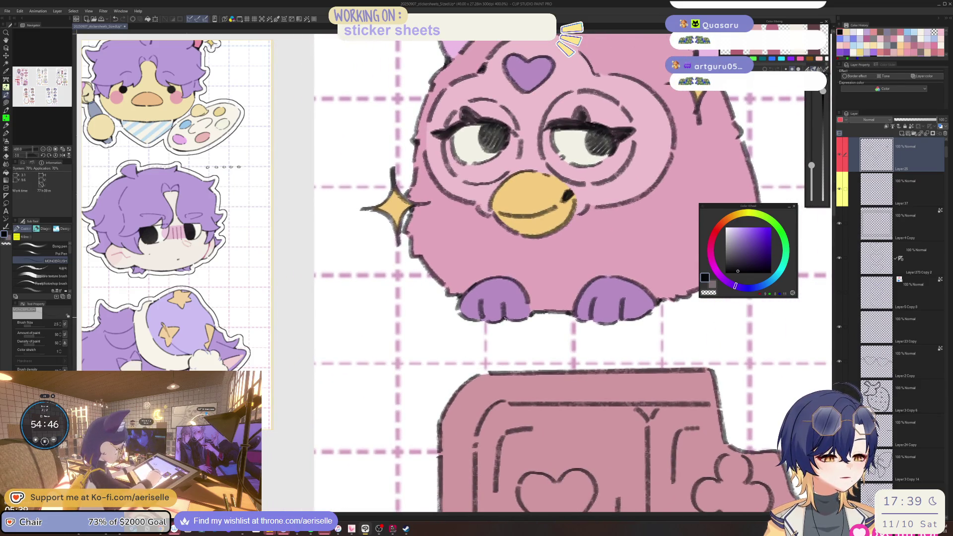
scroll(507, 321, "down", 4)
scroll(507, 320, "right", 3)
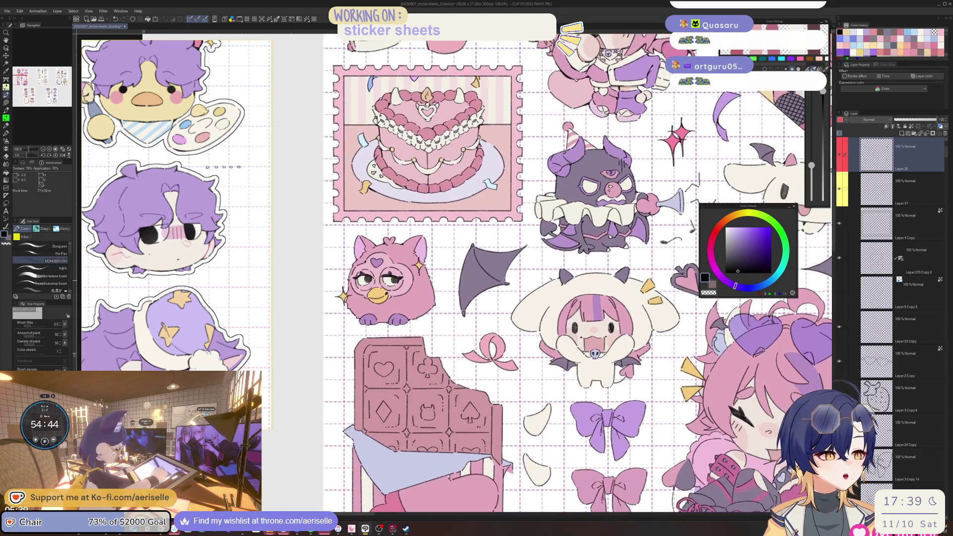
scroll(596, 311, "up", 6)
key("minus")
key("minus")
mouse_move(596, 310)
left_mouse_down()
mouse_move(583, 328)
mouse_move(601, 318)
mouse_move(578, 328)
left_mouse_up()
scroll(595, 322, "down", 4)
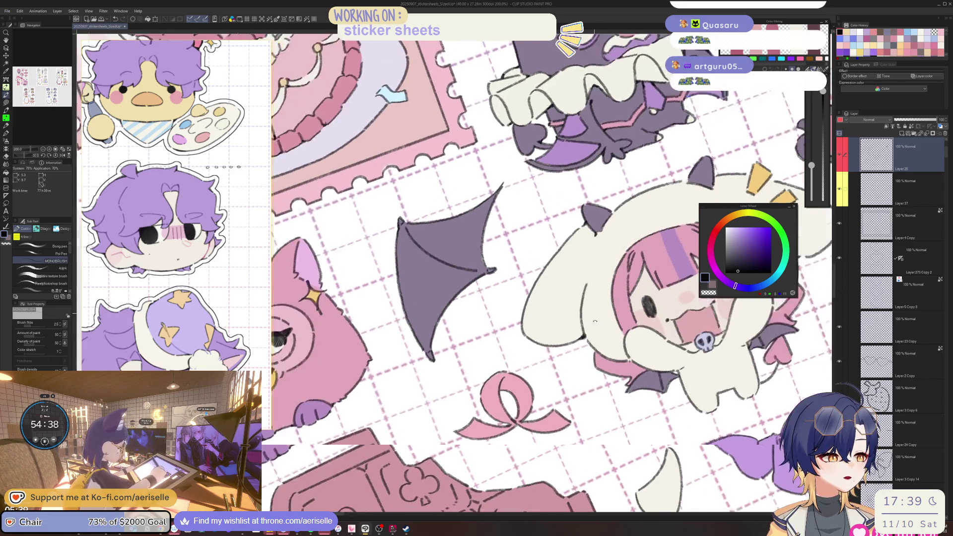
- Patch the small breaks in the sheep sticker's belly and skull charm outlines
key("asciicircum")
scroll(595, 321, "up", 4)
scroll(643, 376, "down", 4)
left_click_drag(644, 375, 535, 346)
scroll(535, 346, "up", 2)
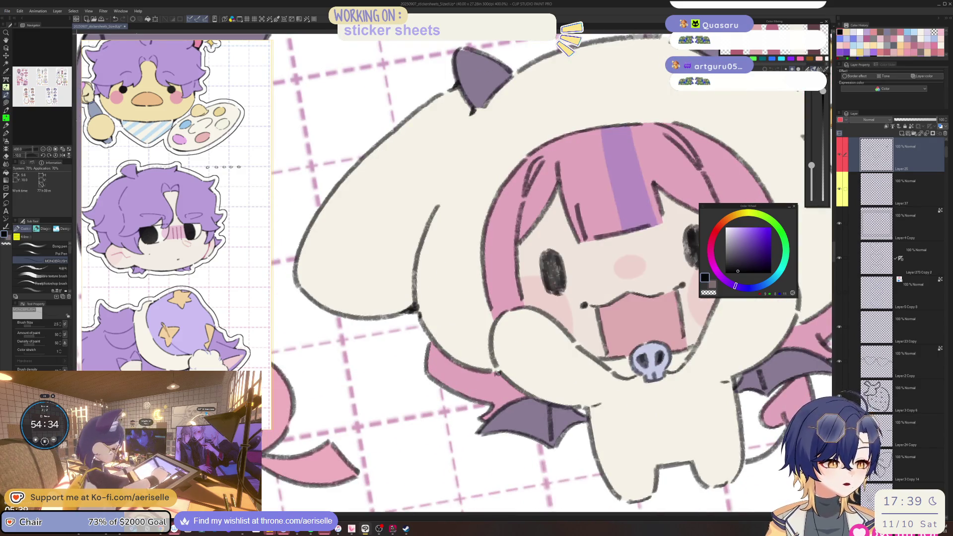
left_click_drag(497, 371, 503, 368)
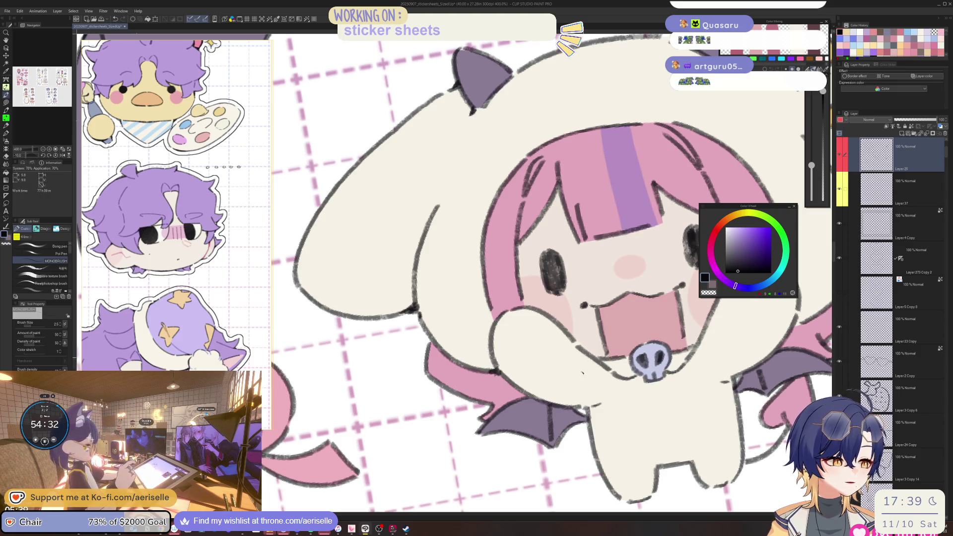
left_click_drag(586, 409, 594, 406)
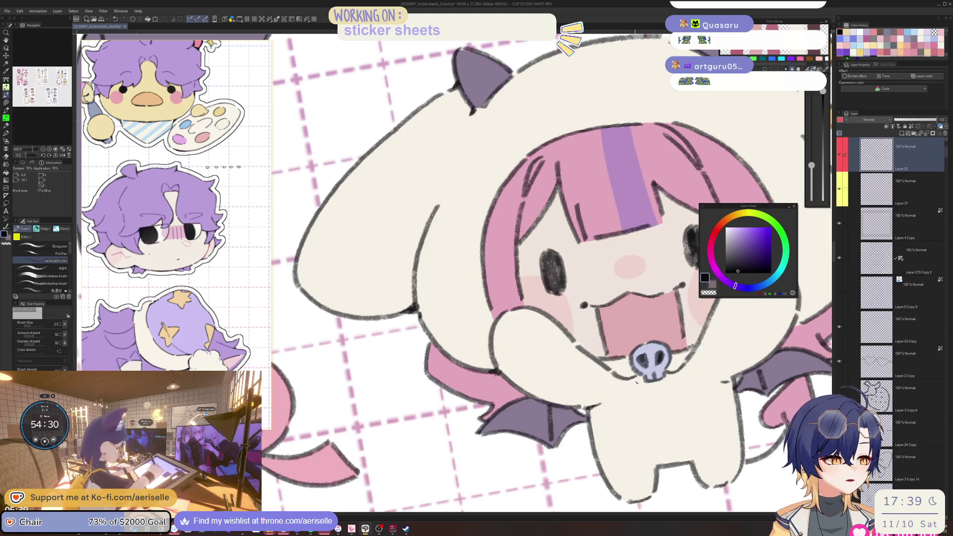
left_click_drag(634, 372, 642, 380)
- With the view upright, reinforce a pink hair strand and thicken the hair's right outline
key("ctrl+at")
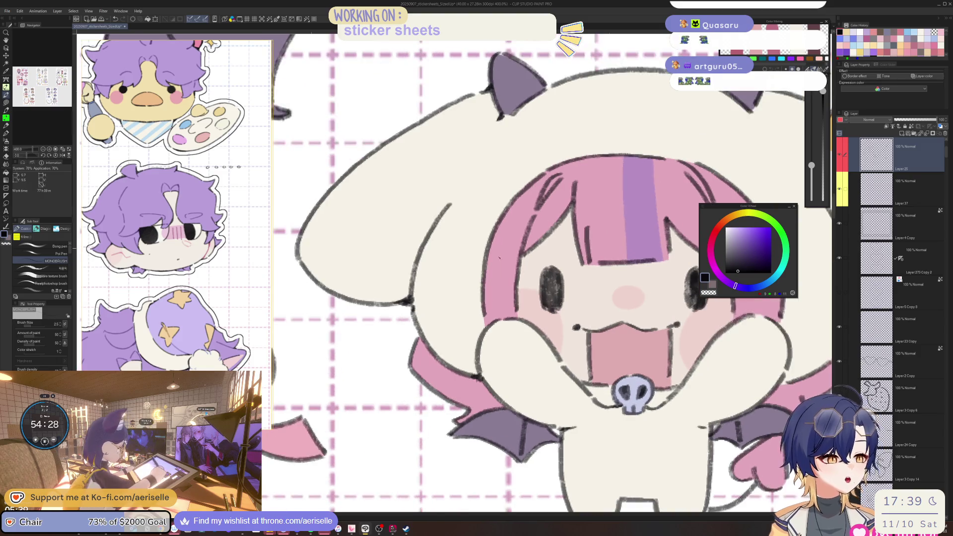
left_click_drag(571, 205, 555, 260)
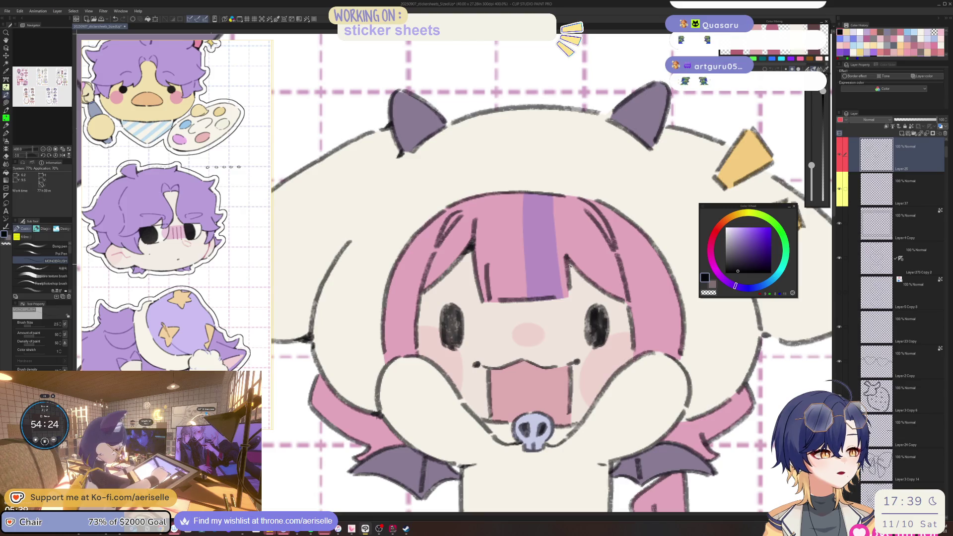
scroll(570, 266, "down", 5)
scroll(570, 265, "up", 5)
left_click_drag(575, 301, 575, 289)
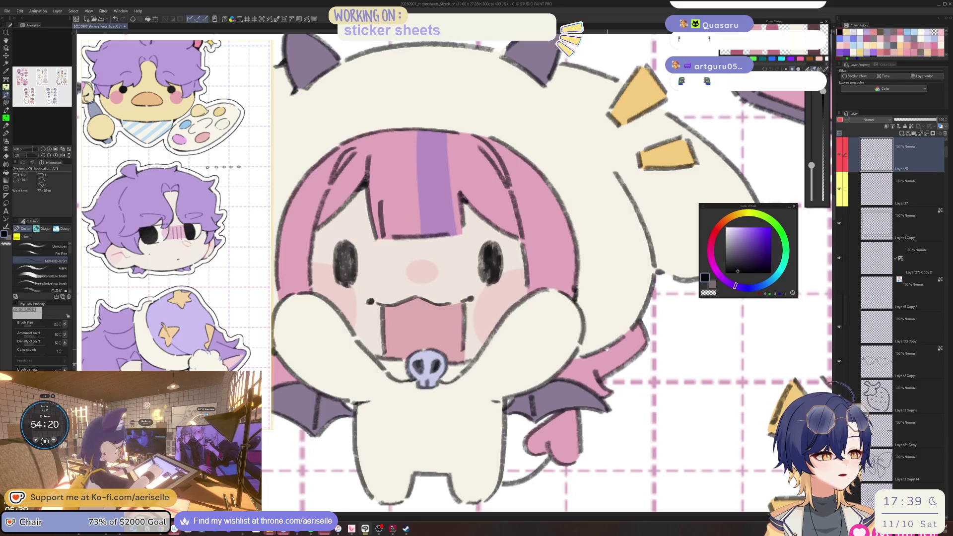
scroll(606, 349, "down", 2)
scroll(582, 256, "down", 3)
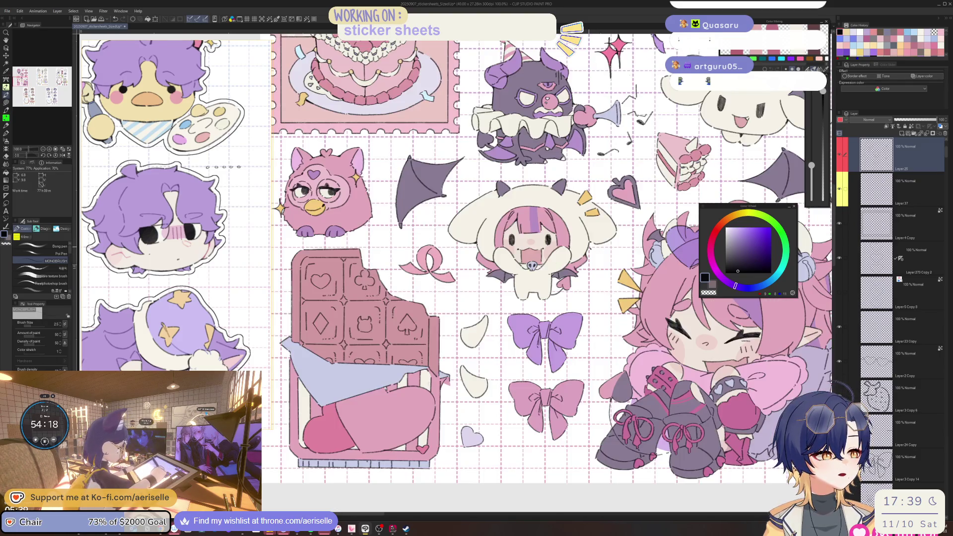
scroll(583, 258, "up", 2)
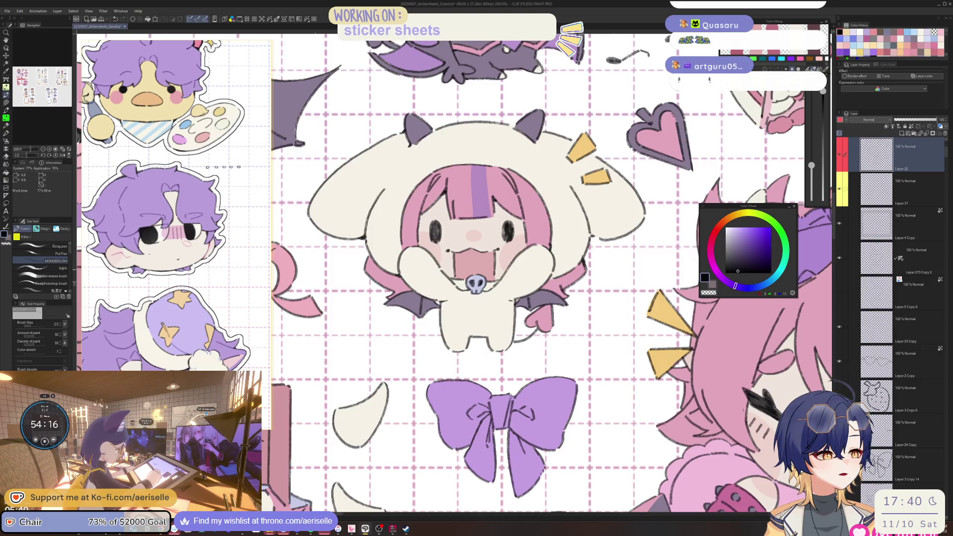
scroll(584, 261, "down", 3)
left_click_drag(584, 243, 550, 285)
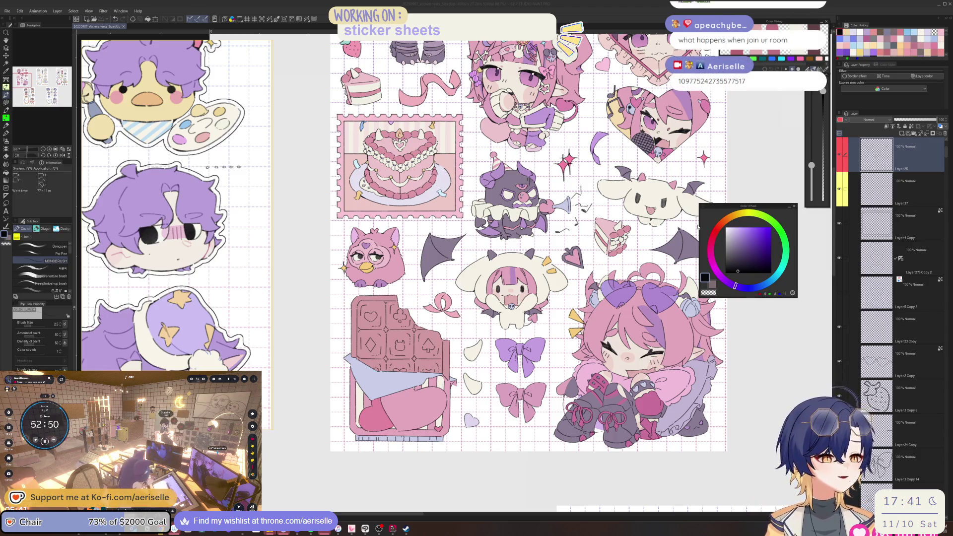
- Dab a mark at the girl's bottom edge and pan up past her head to the bat
scroll(506, 317, "up", 5)
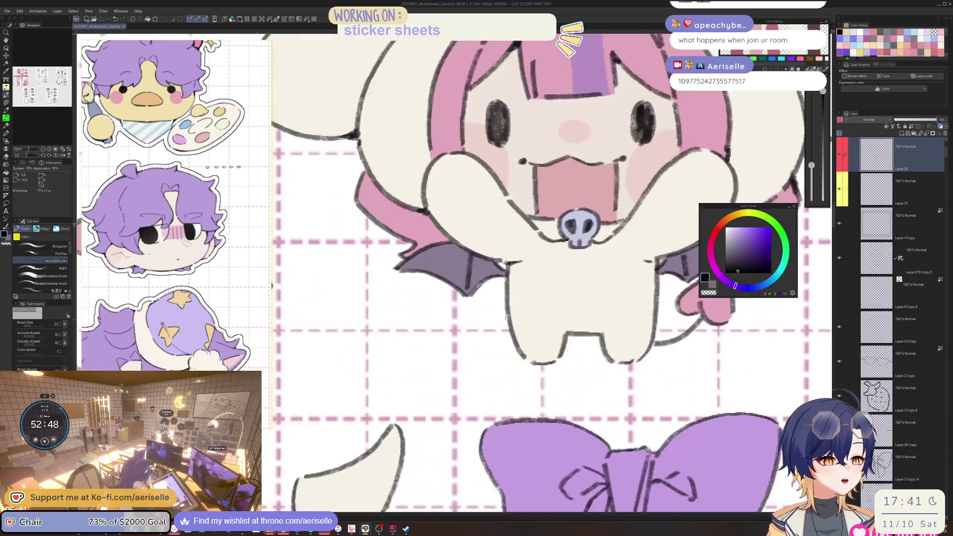
left_click(561, 337)
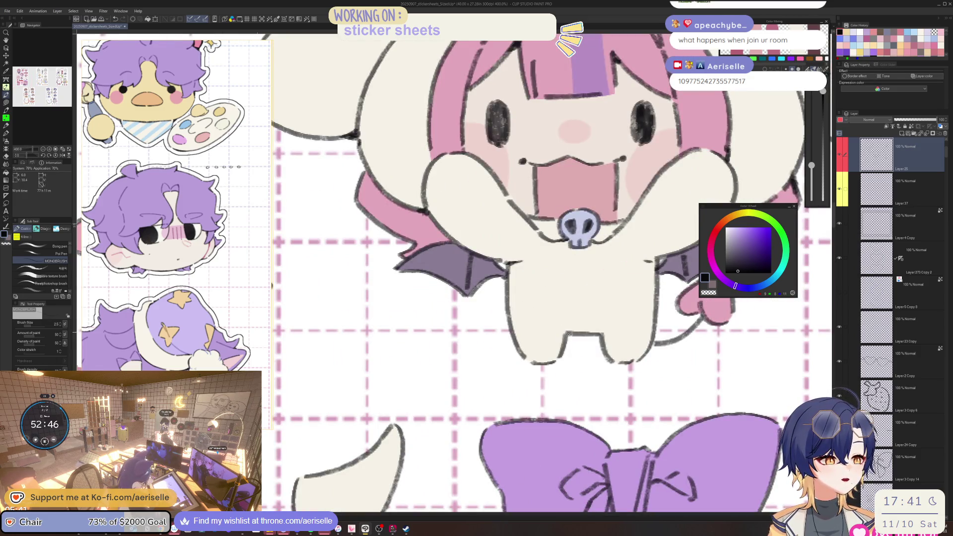
mouse_move(570, 335)
left_mouse_down()
mouse_move(580, 463)
mouse_move(622, 492)
left_mouse_up()
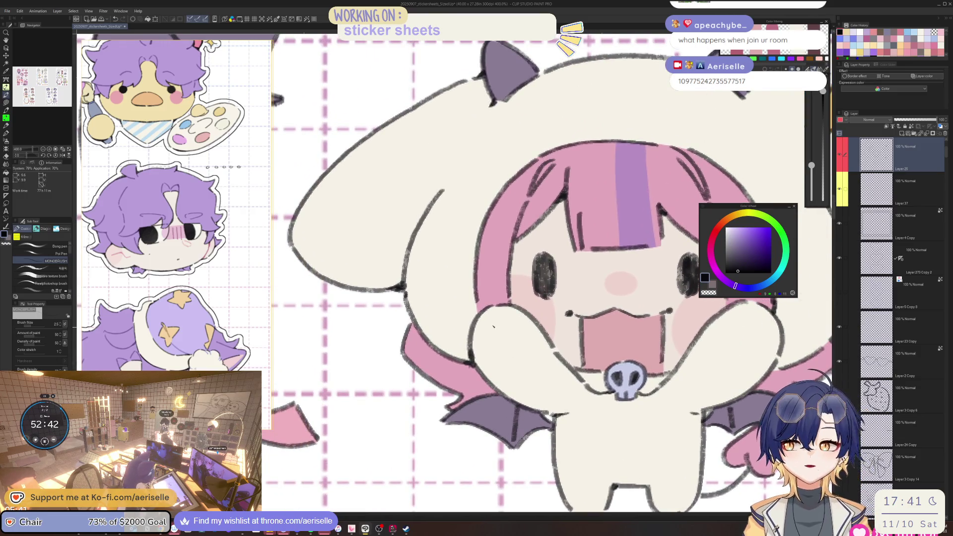
scroll(562, 251, "down", 3)
left_click_drag(571, 254, 554, 289)
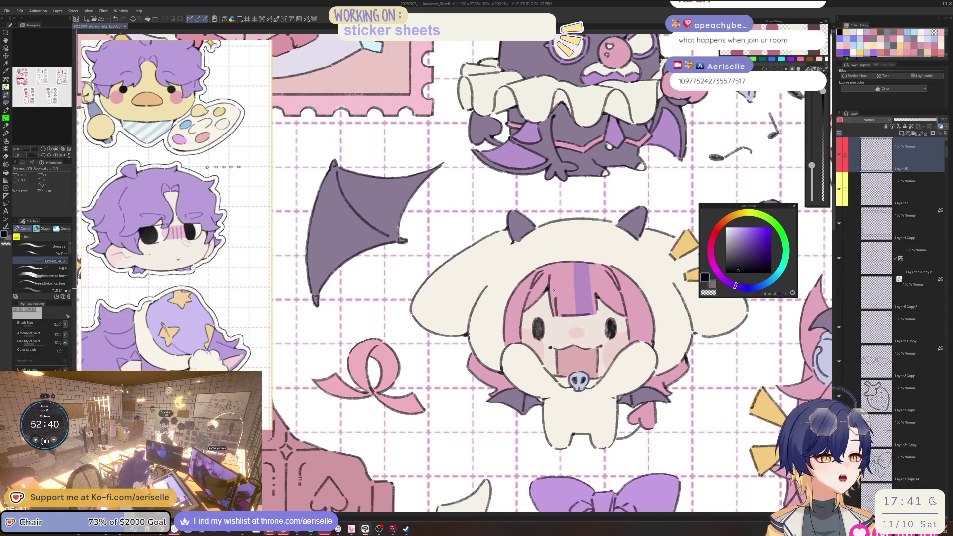
scroll(542, 280, "up", 3)
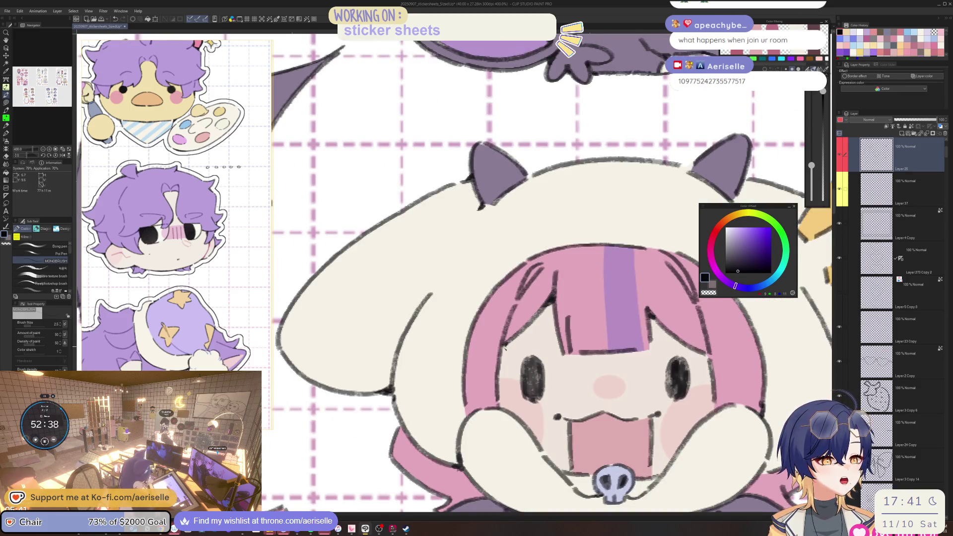
- Zoom to 400% and center the small pink ribbon sticker in close view
scroll(518, 310, "down", 4)
scroll(518, 310, "up", 6)
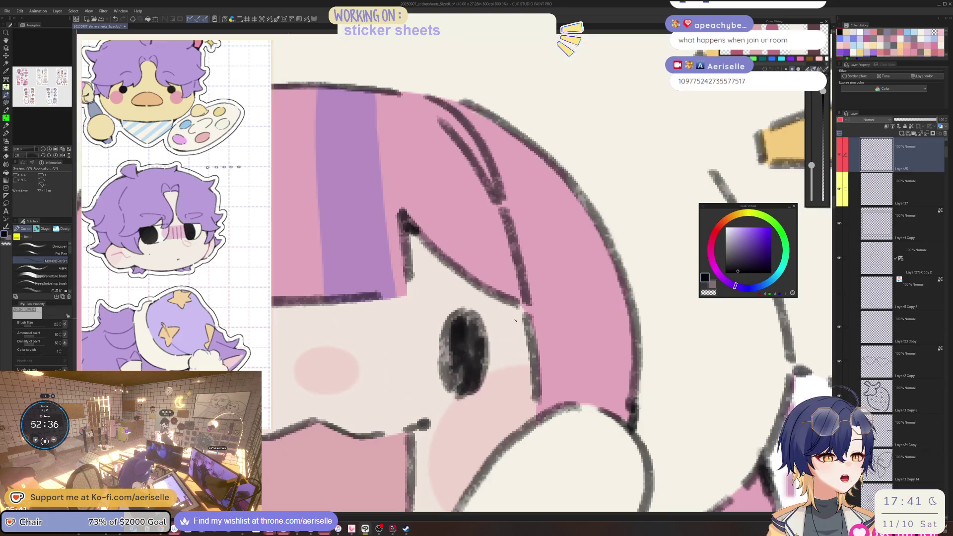
scroll(518, 305, "down", 5)
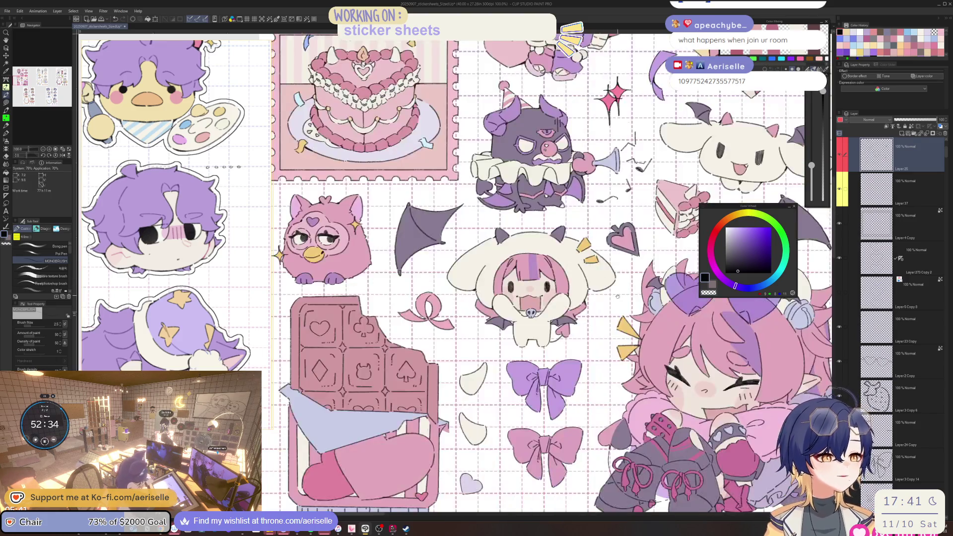
scroll(533, 297, "up", 2)
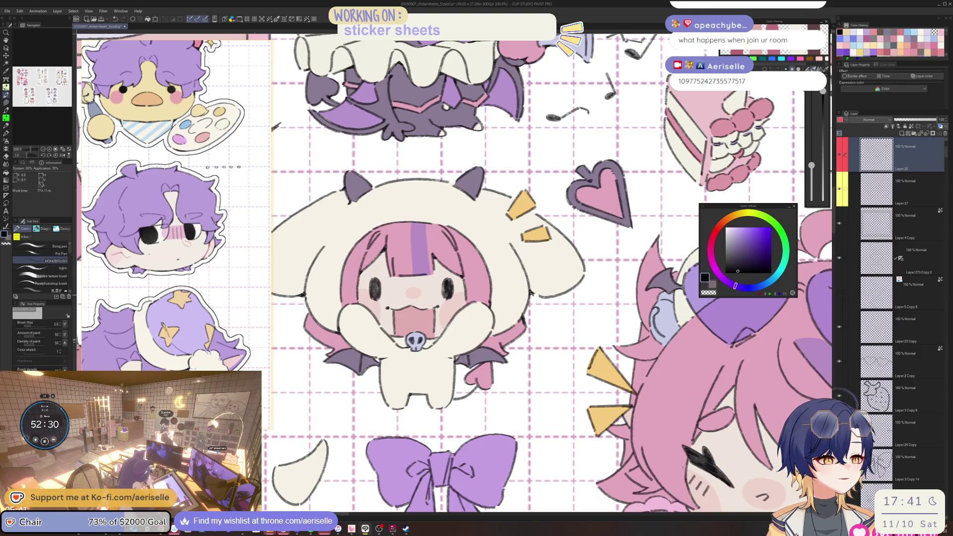
scroll(561, 283, "down", 2)
left_click_drag(520, 271, 554, 235)
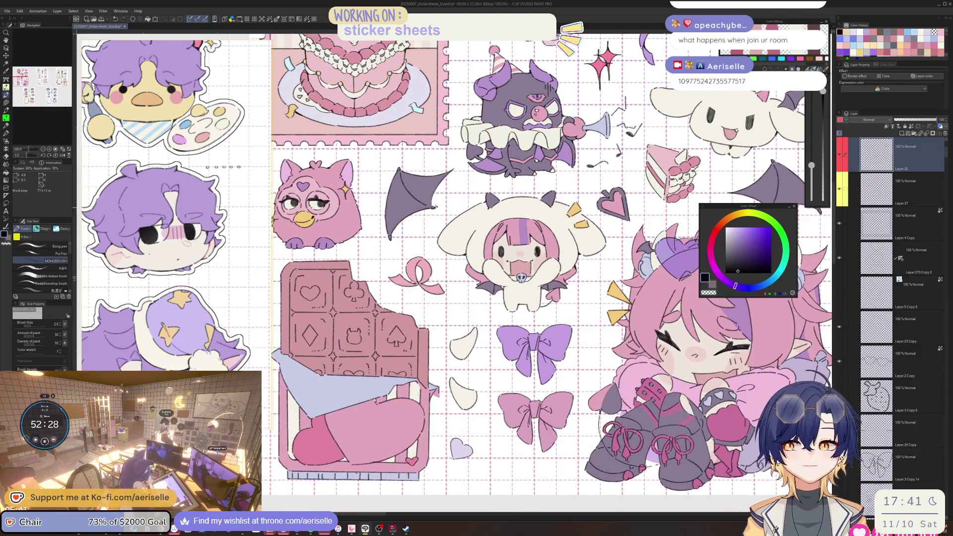
scroll(521, 337, "up", 1)
left_click_drag(312, 202, 461, 331)
scroll(461, 331, "up", 1)
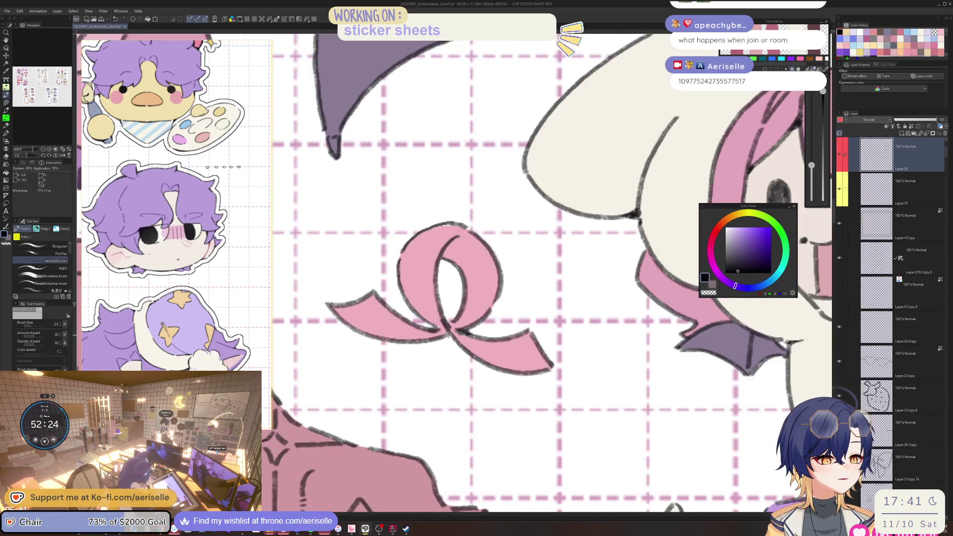
left_click_drag(432, 328, 476, 325)
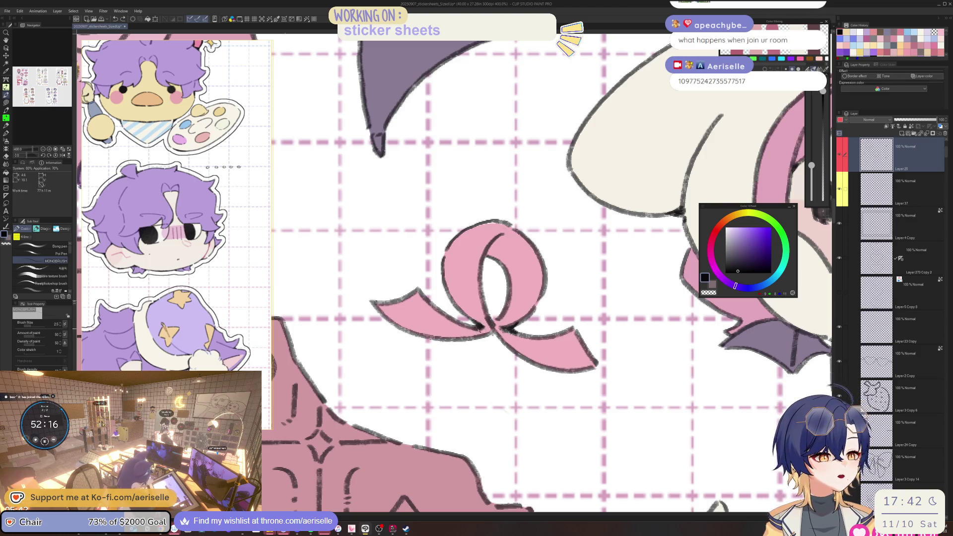
- Ink over the cake slice's top edge, frosting outline and bottom-left corner
key("ctrl+0")
scroll(537, 309, "up", 5)
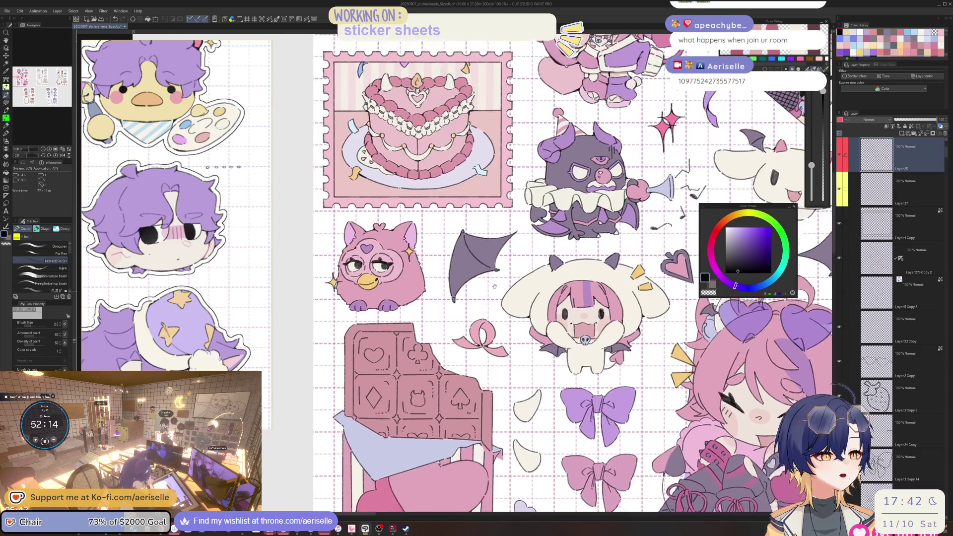
scroll(537, 309, "up", 5)
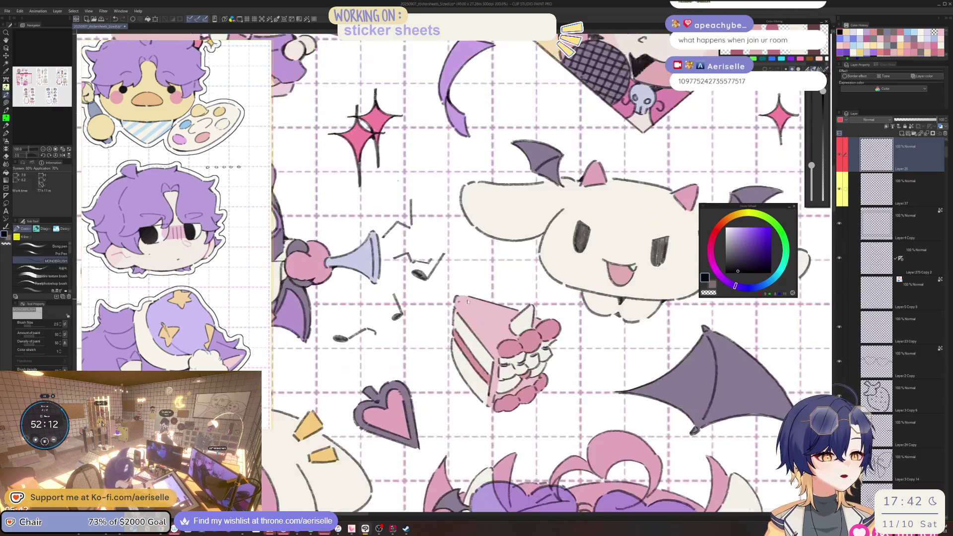
scroll(467, 300, "up", 2)
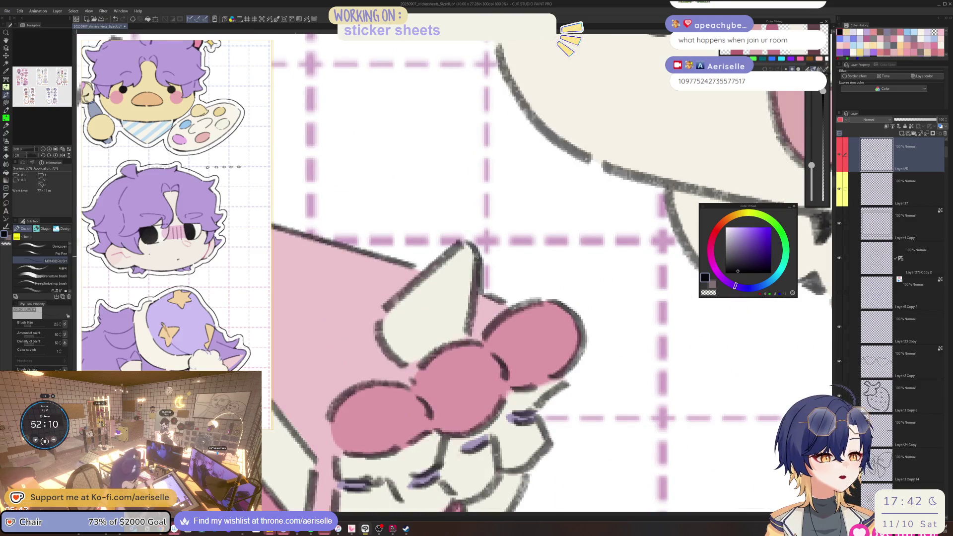
mouse_move(420, 270)
left_mouse_down()
mouse_move(451, 251)
mouse_move(411, 267)
left_mouse_up()
scroll(427, 271, "down", 3)
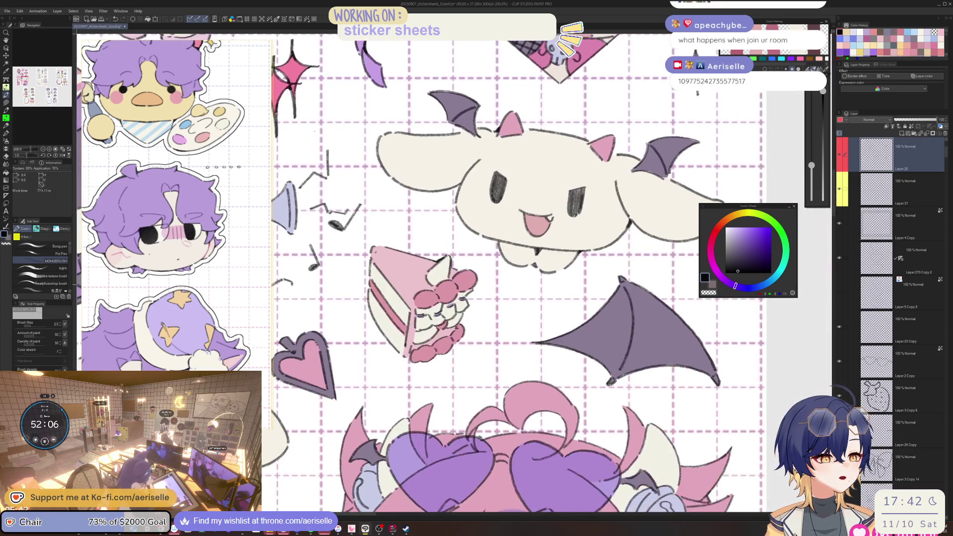
scroll(466, 286, "up", 1)
mouse_move(467, 299)
left_mouse_down()
mouse_move(476, 295)
mouse_move(457, 314)
mouse_move(447, 363)
left_mouse_up()
left_click_drag(378, 323, 467, 239)
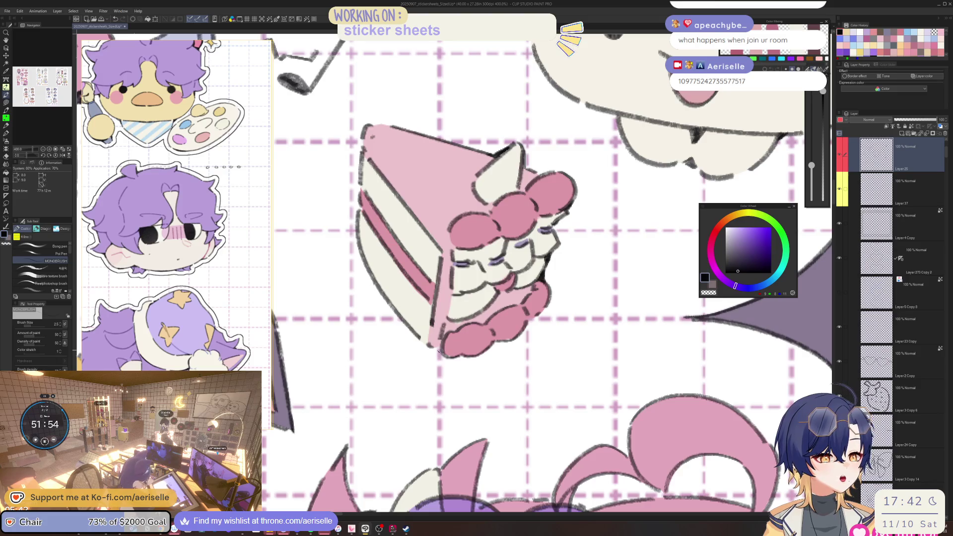
left_click_drag(438, 350, 440, 346)
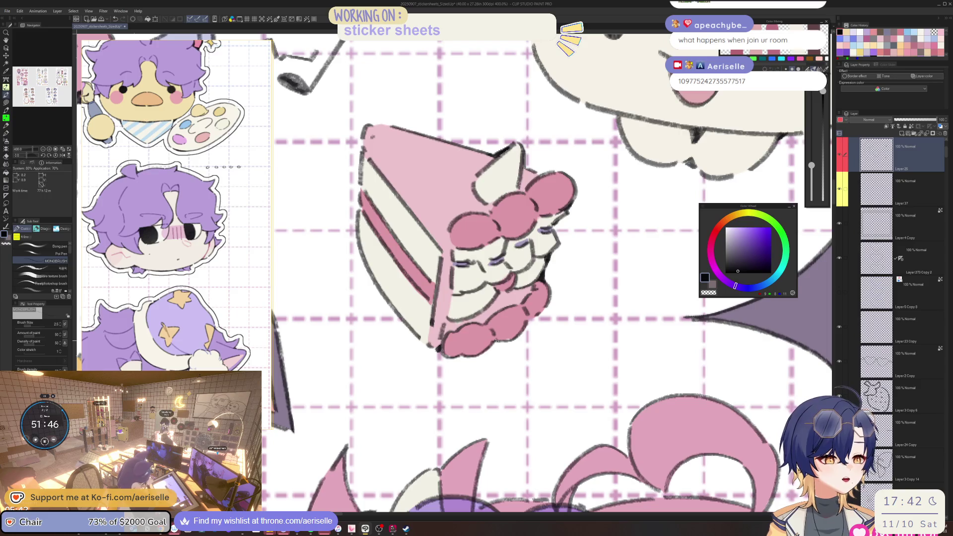
- Zoom to 800% on the trumpet and darken its lower outline
key("ctrl+minus")
mouse_move(428, 232)
left_mouse_down()
mouse_move(463, 299)
mouse_move(516, 296)
mouse_move(483, 366)
left_mouse_up()
key("ctrl+plus")
key("ctrl+plus")
key("ctrl+plus")
left_click_drag(425, 346, 421, 349)
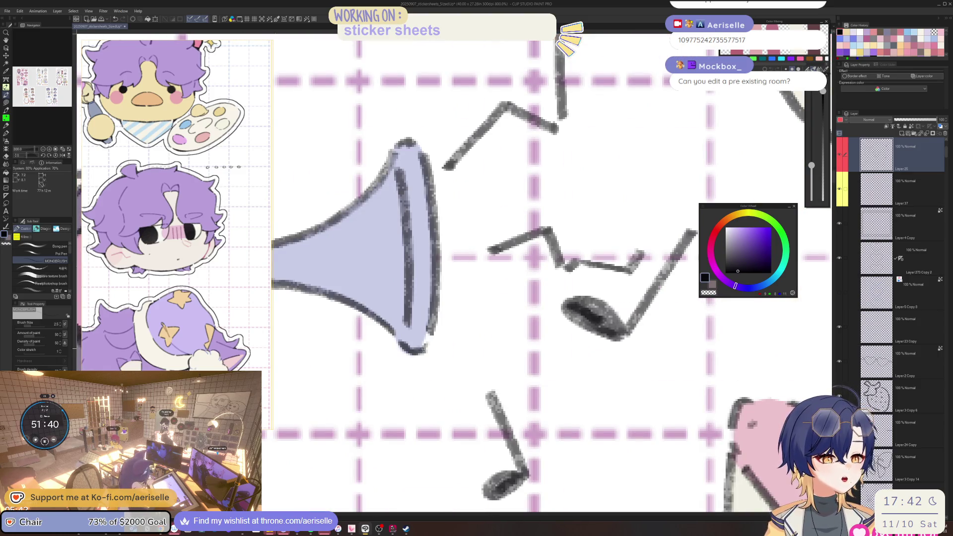
- Zoom in close on the neighbouring bat wing to check it
key("ctrl+minus")
key("ctrl+minus")
key("ctrl+minus")
mouse_move(373, 302)
left_mouse_down()
mouse_move(463, 243)
mouse_move(467, 397)
mouse_move(492, 445)
left_mouse_up()
key("ctrl+plus")
key("ctrl+plus")
key("ctrl+plus")
- Inspect the demon clown's horn up close, switching to the eraser and back to the pen
key("ctrl+minus")
key("ctrl+minus")
key("ctrl+minus")
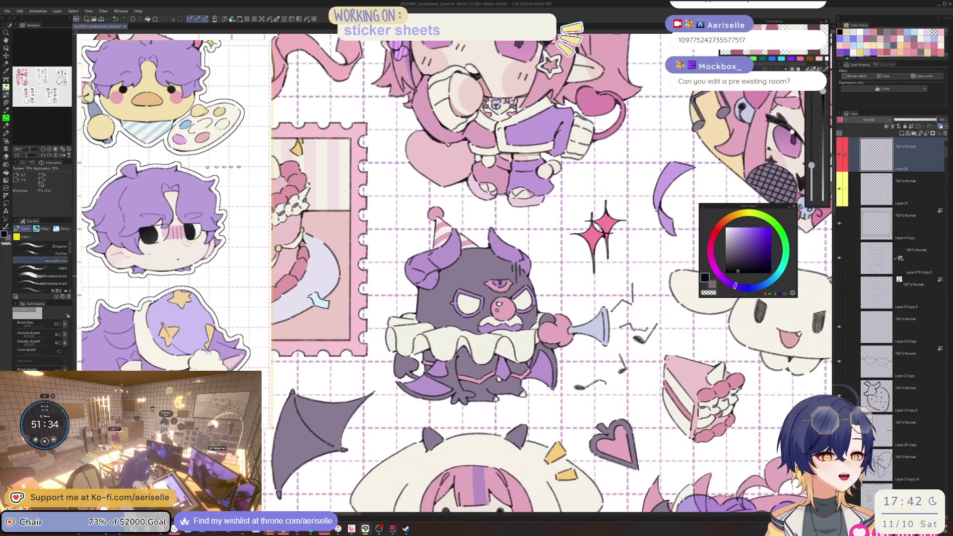
key("ctrl+plus")
key("ctrl+plus")
key("ctrl+plus")
key("e")
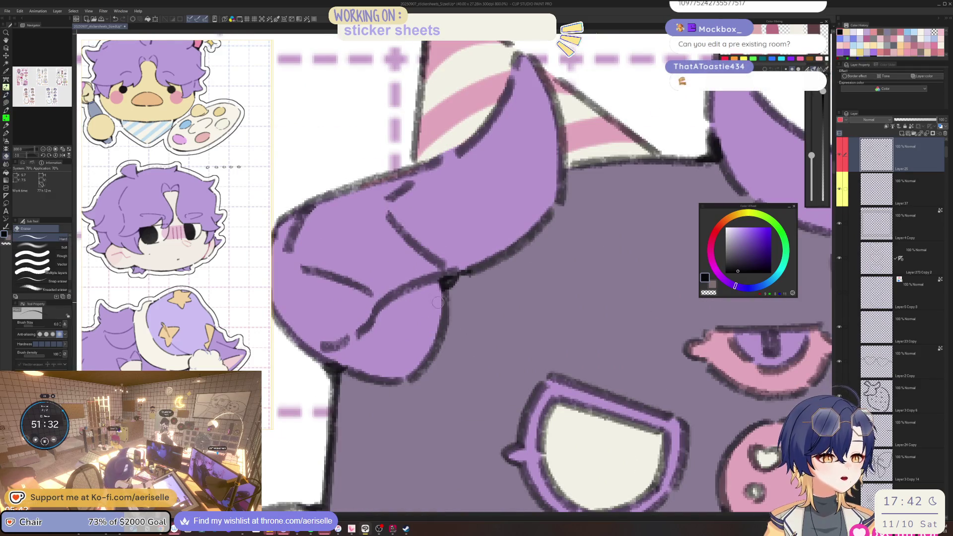
key("ctrl+minus")
key("ctrl+minus")
key("ctrl+minus")
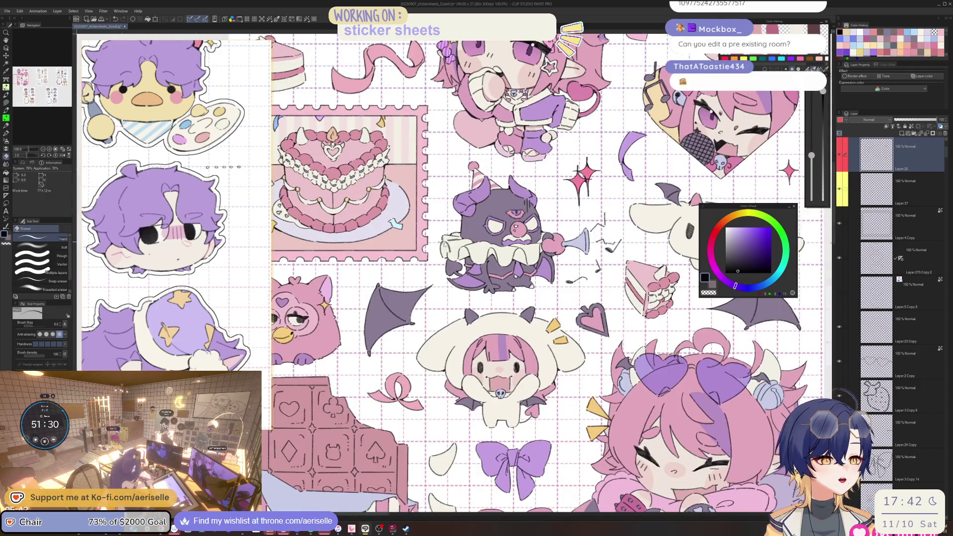
key("ctrl+plus")
key("ctrl+plus")
key("ctrl+plus")
key("p")
key("ctrl+minus")
key("ctrl+minus")
key("ctrl+minus")
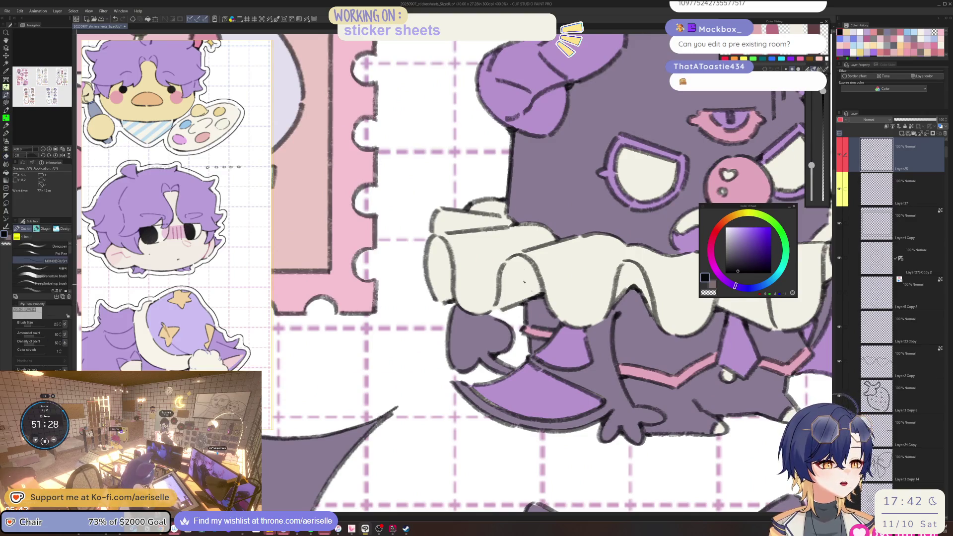
scroll(480, 280, "up", 2)
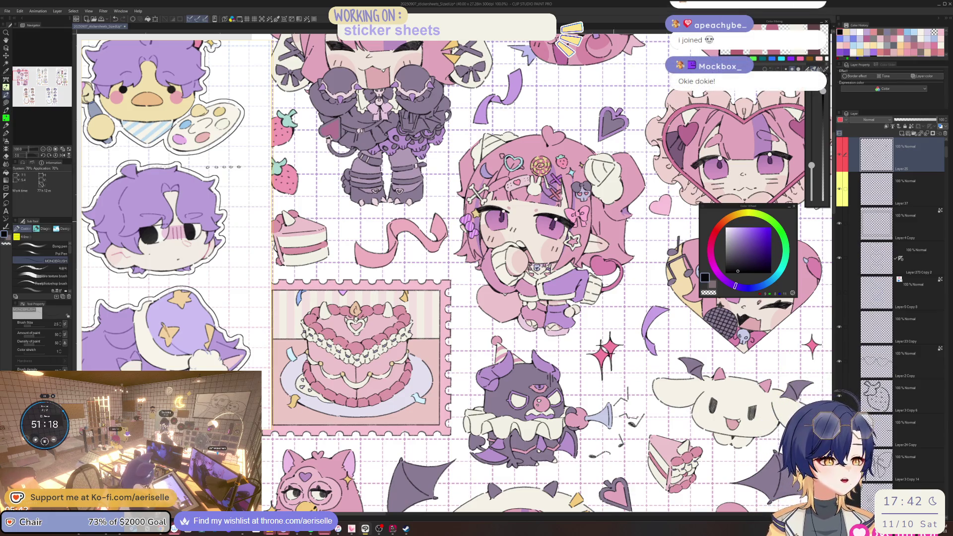
scroll(467, 277, "up", 5)
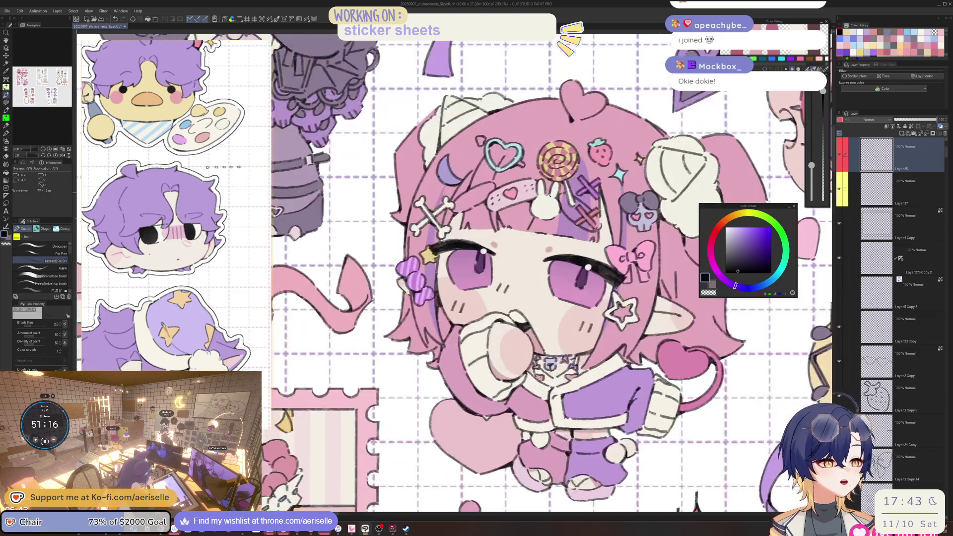
- At 800% zoom, draw a grey outline stroke beside the pink character's purple bow
scroll(467, 277, "up", 4)
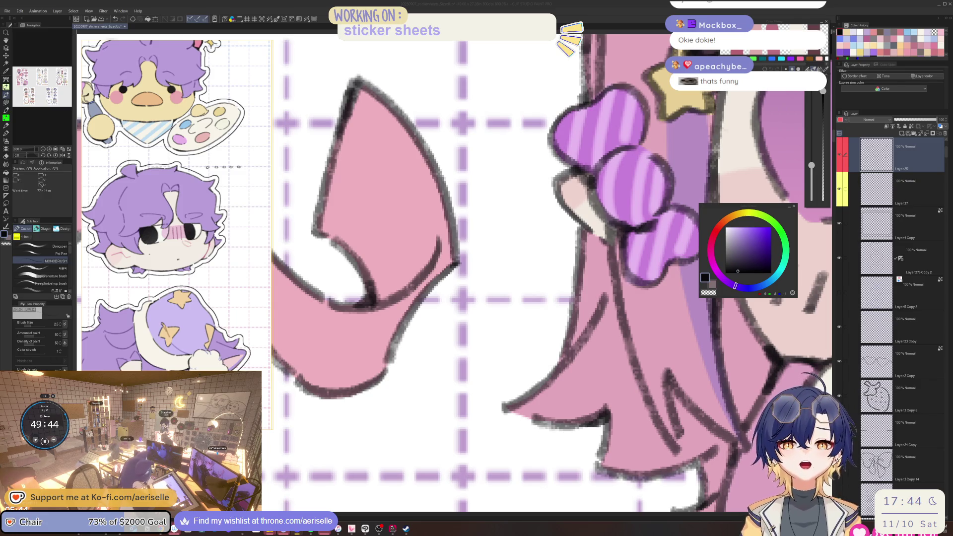
left_click_drag(556, 174, 561, 225)
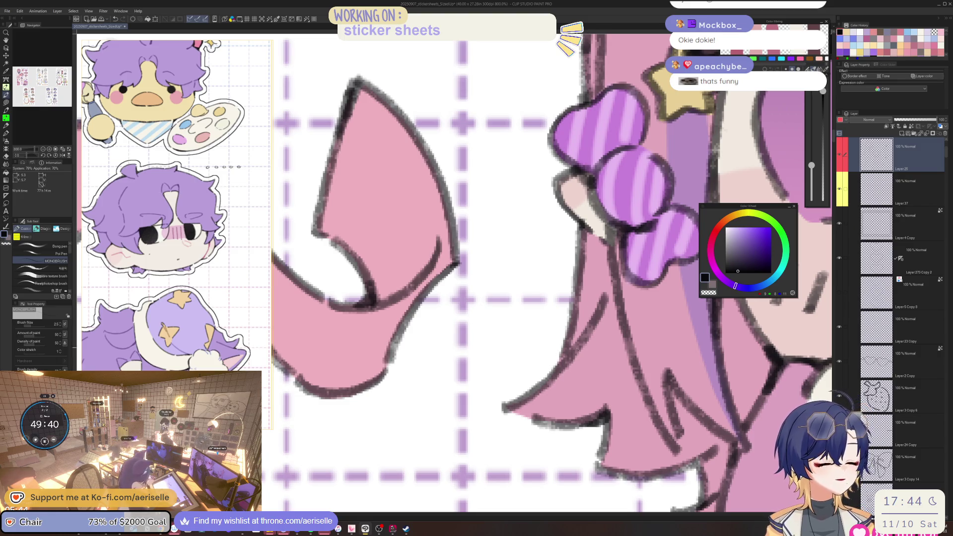
scroll(563, 359, "down", 5)
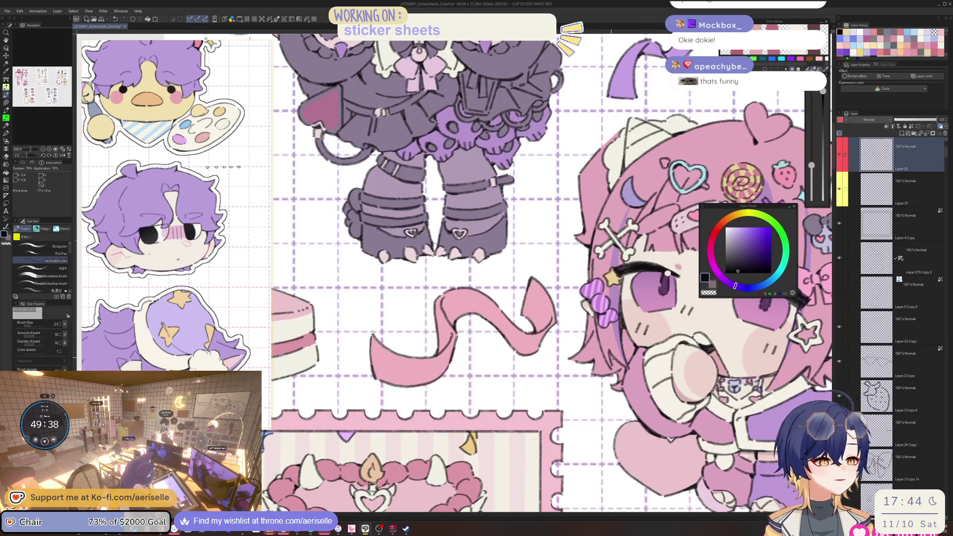
mouse_move(645, 350)
left_mouse_down()
mouse_move(452, 357)
mouse_move(387, 325)
left_mouse_up()
scroll(388, 325, "up", 2)
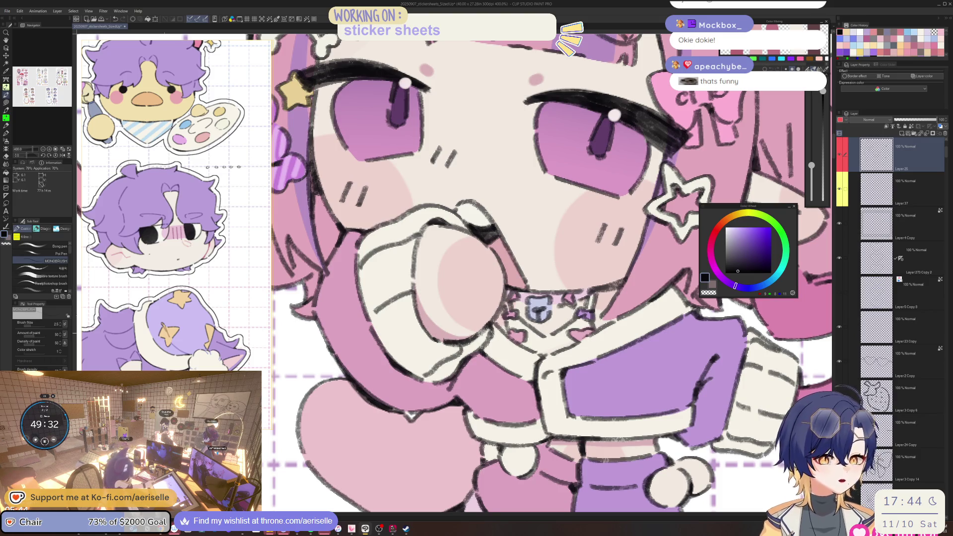
scroll(488, 340, "down", 5)
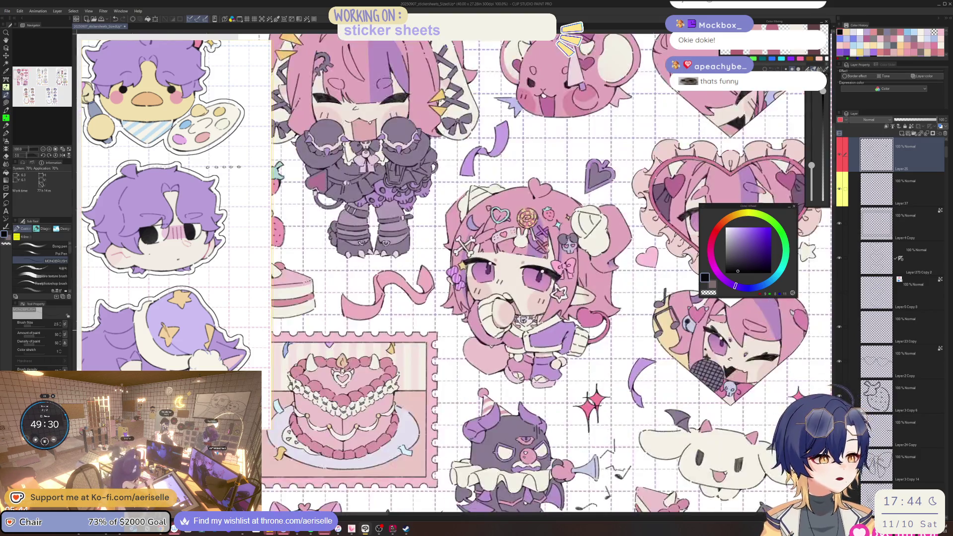
scroll(488, 340, "up", 5)
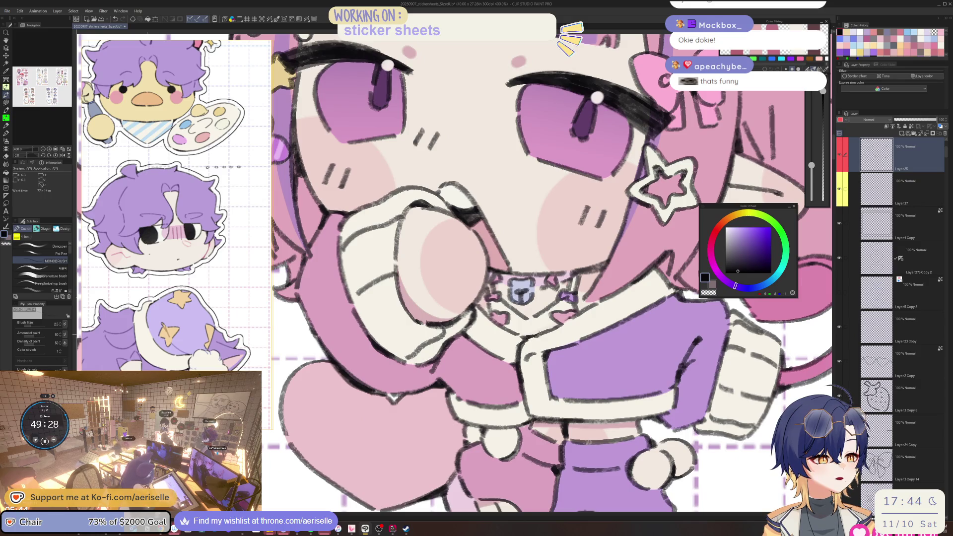
scroll(591, 277, "down", 5)
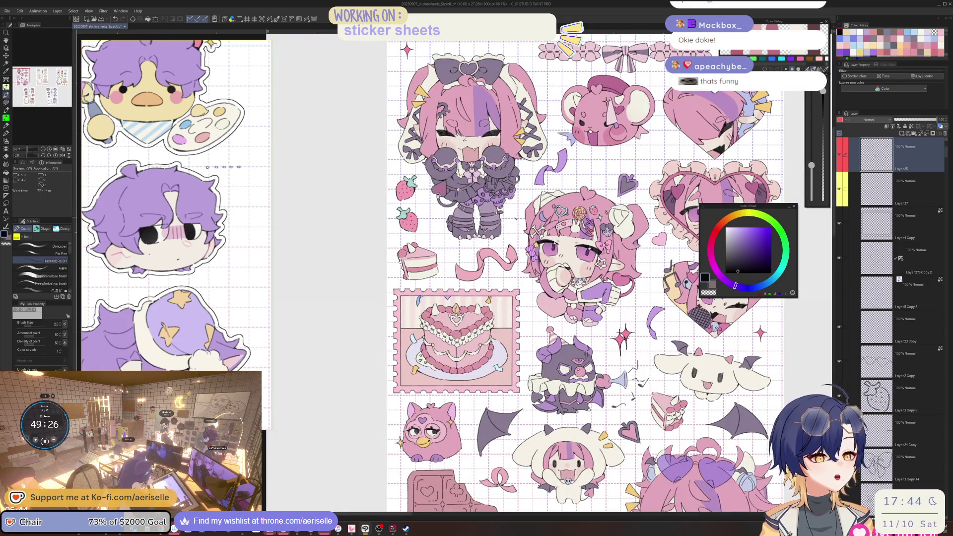
scroll(398, 262, "up", 5)
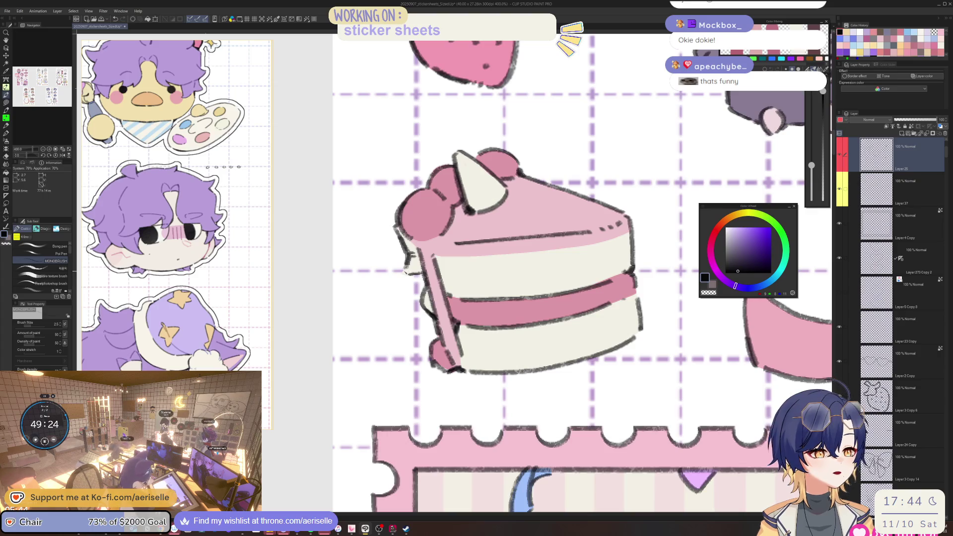
scroll(405, 274, "down", 4)
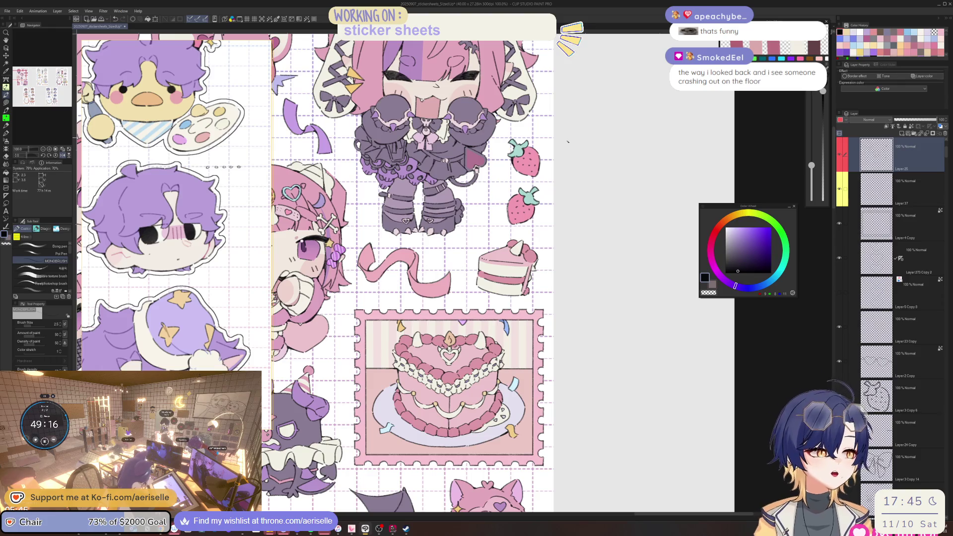
- Zoom to 400% and pan over the dark-dressed chibi's legs and body
scroll(479, 268, "up", 4)
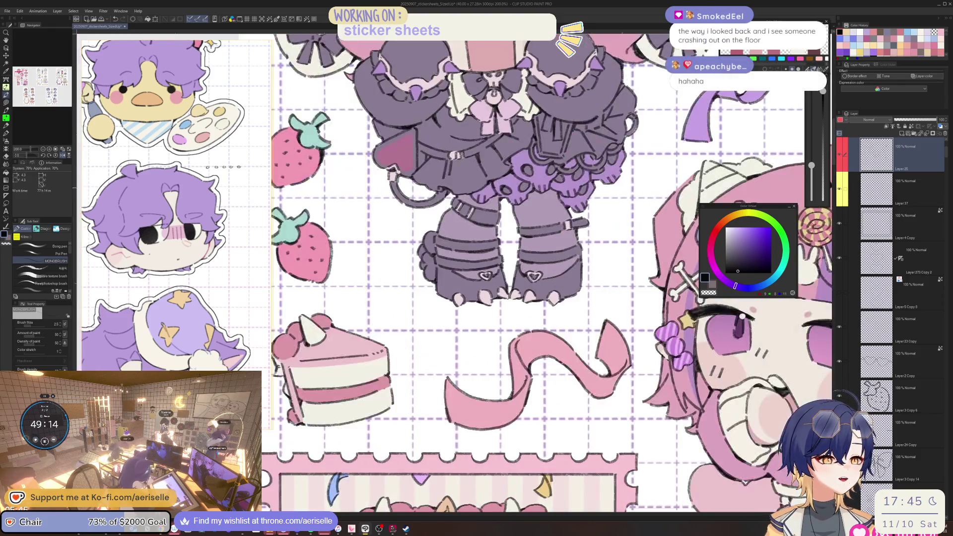
scroll(446, 220, "up", 2)
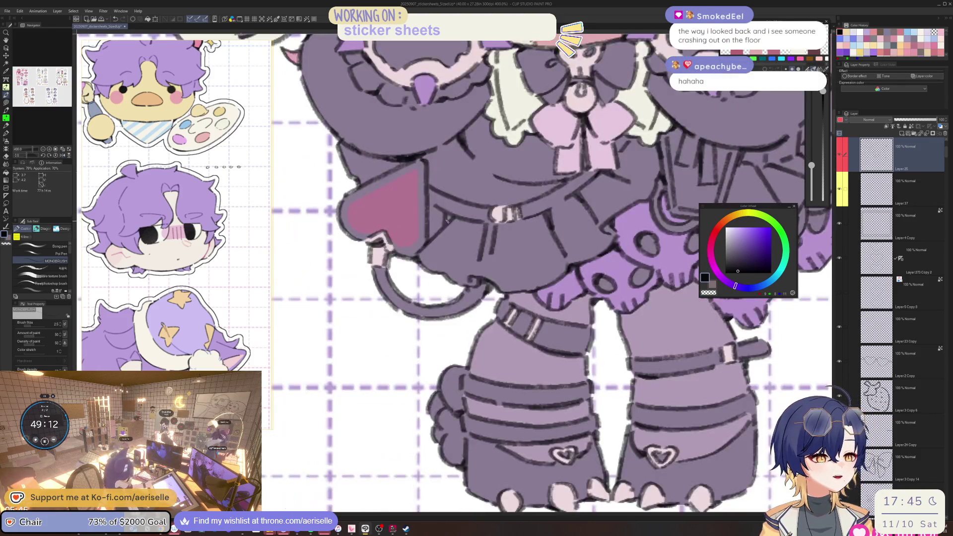
left_click_drag(457, 205, 461, 256)
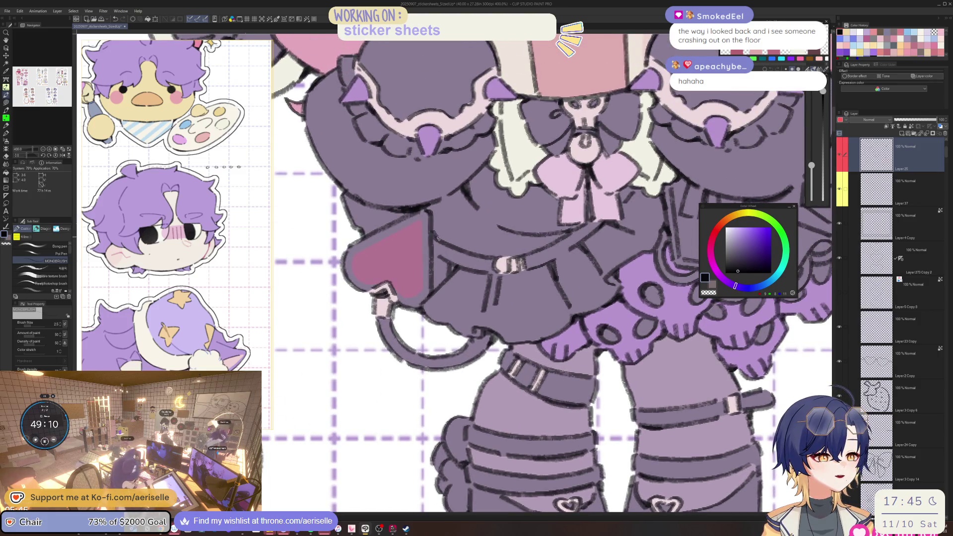
scroll(437, 237, "down", 4)
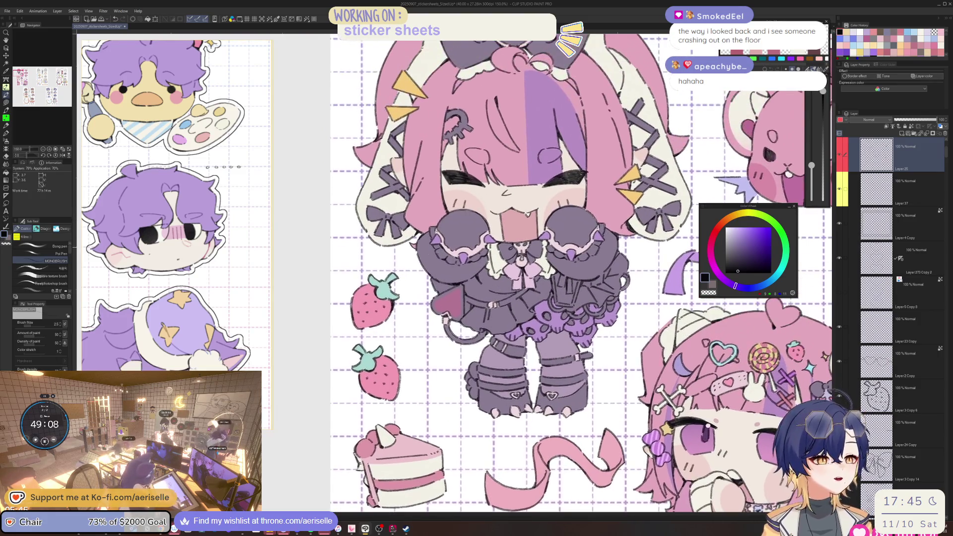
scroll(422, 258, "up", 1)
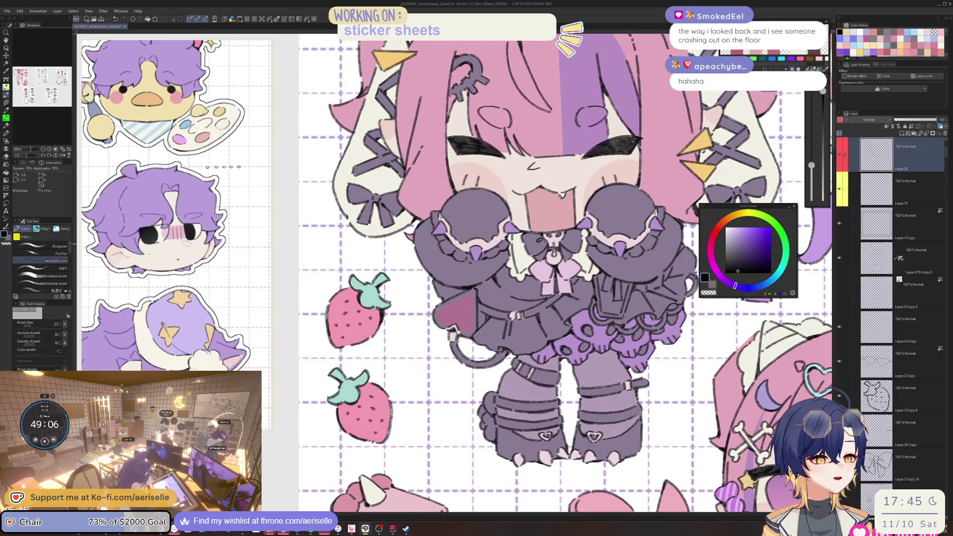
left_click_drag(446, 223, 485, 281)
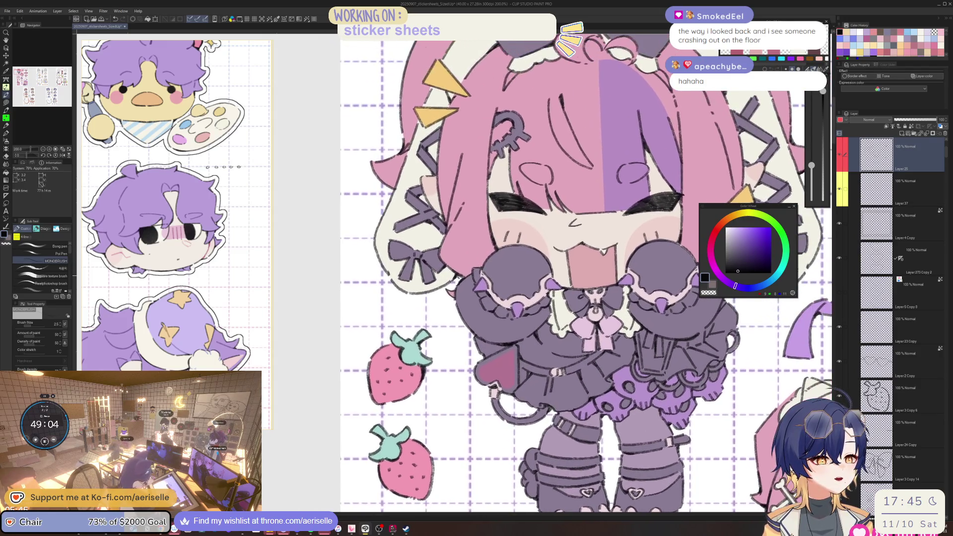
scroll(472, 194, "up", 3)
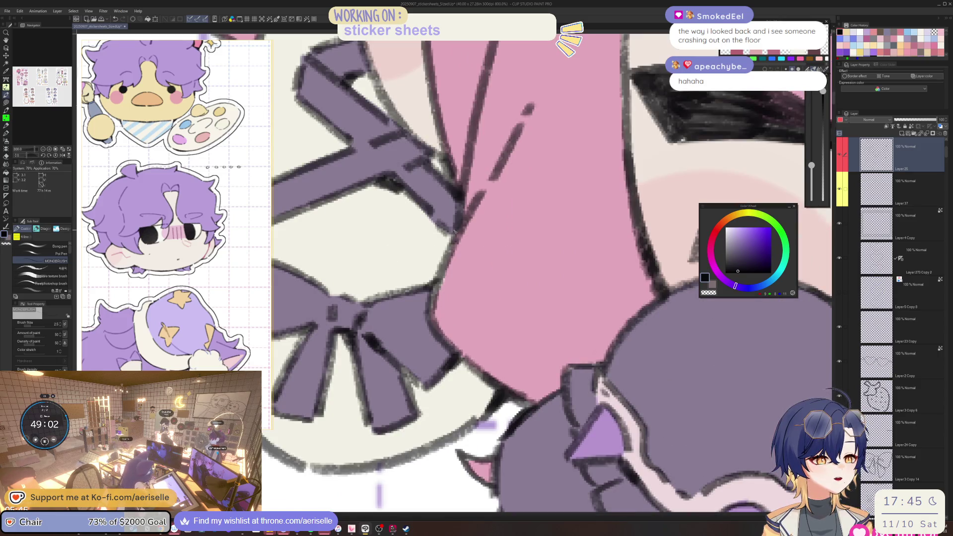
scroll(467, 210, "down", 3)
scroll(467, 210, "up", 3)
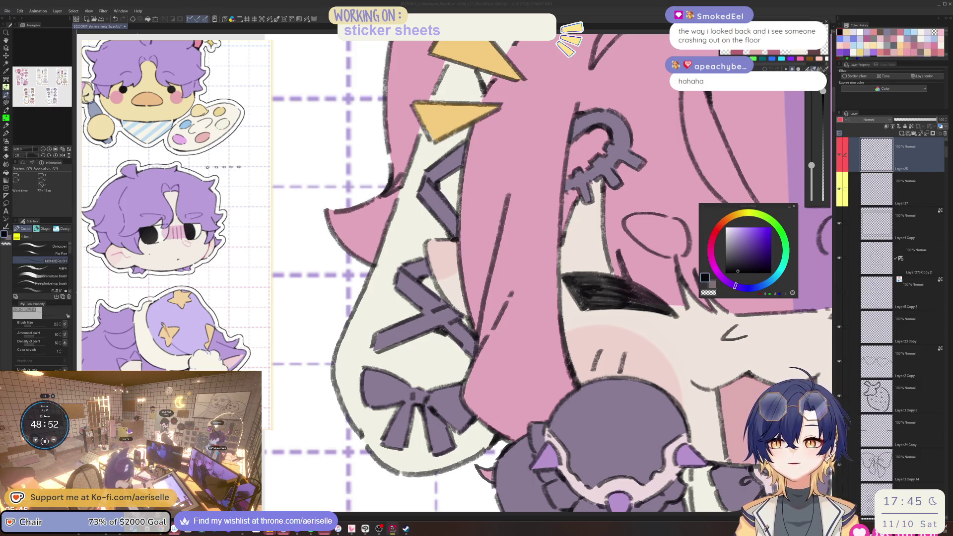
left_click(431, 226)
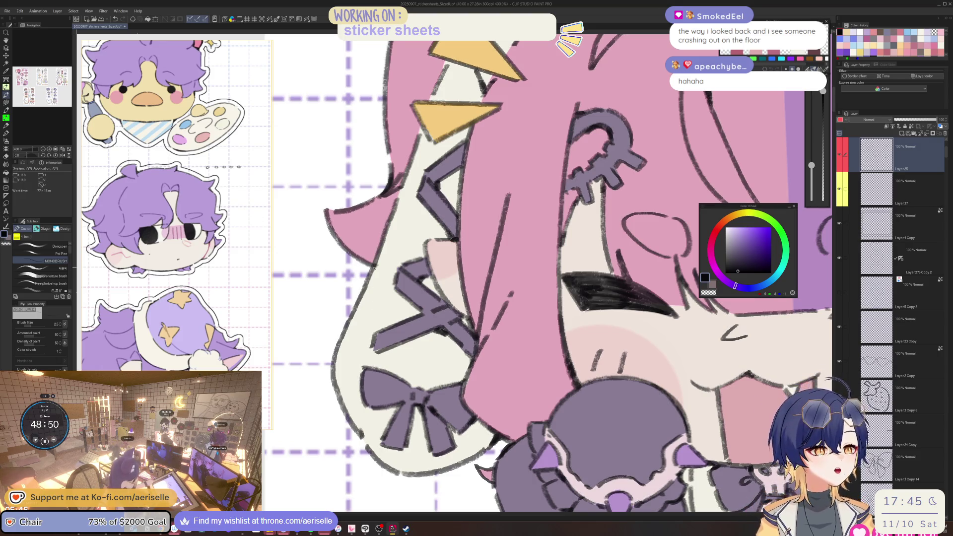
- Center the chibi's bow, add a short dark line on the hair curl, and zoom out to 100%
scroll(431, 226, "down", 5)
scroll(377, 219, "up", 1)
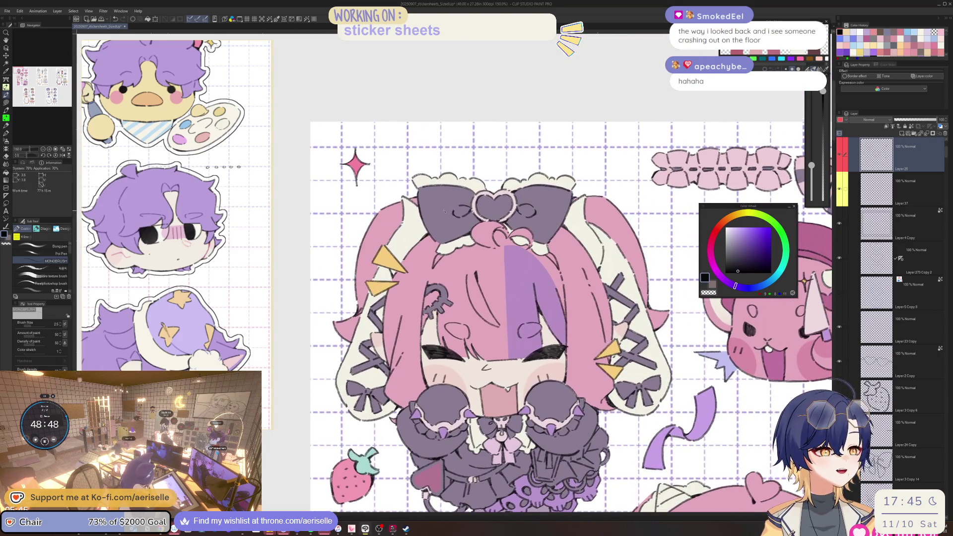
scroll(373, 216, "up", 4)
key("ctrl+alt+0")
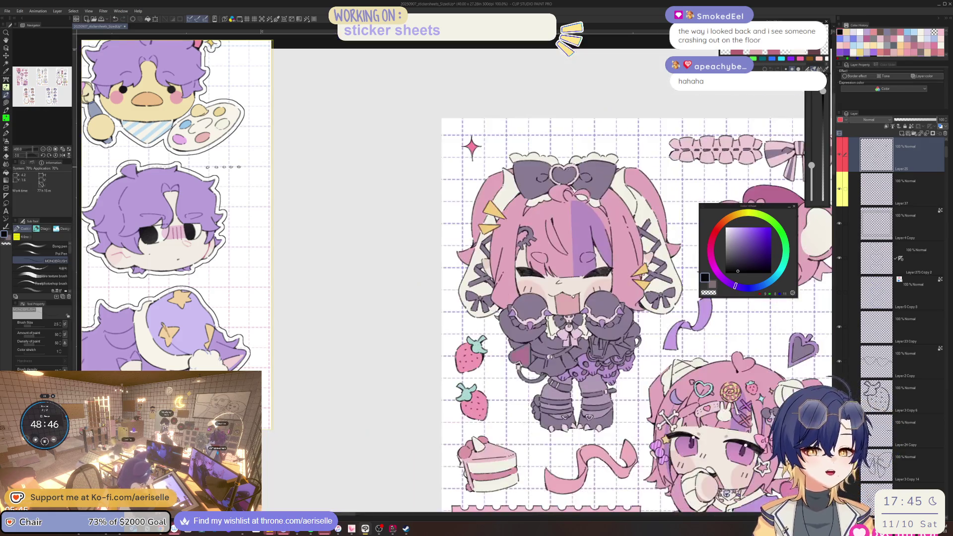
scroll(531, 202, "up", 5)
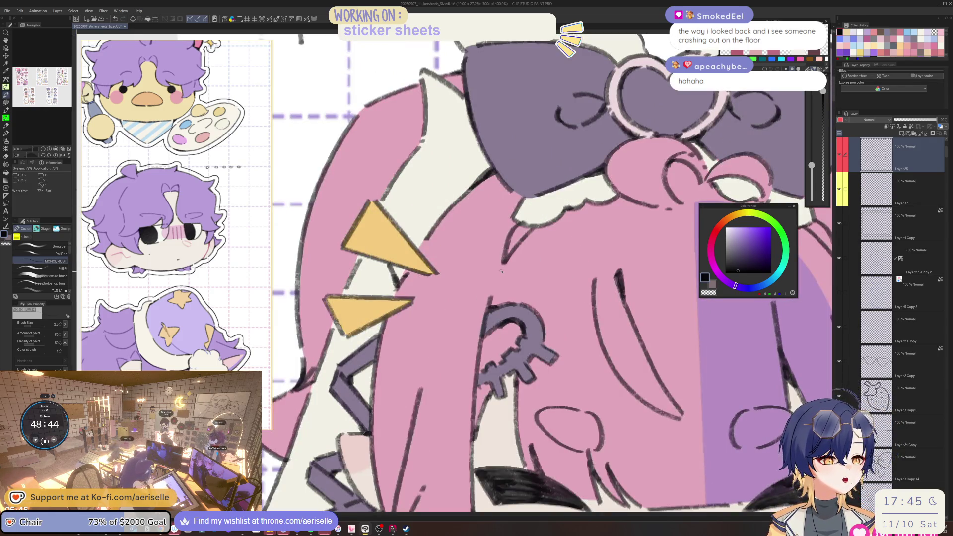
mouse_move(499, 278)
left_mouse_down()
mouse_move(440, 280)
mouse_move(360, 337)
left_mouse_up()
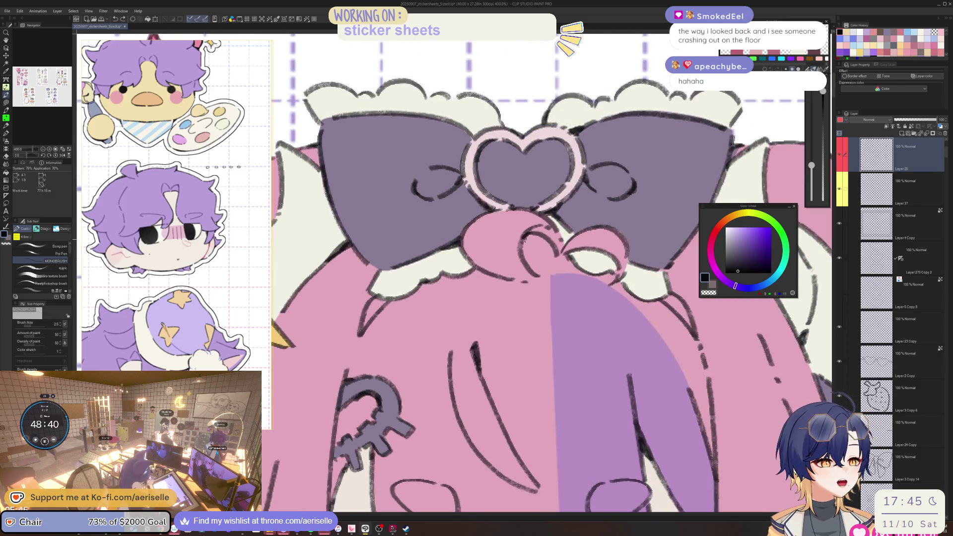
mouse_move(524, 240)
left_mouse_down()
mouse_move(522, 252)
mouse_move(564, 239)
left_mouse_up()
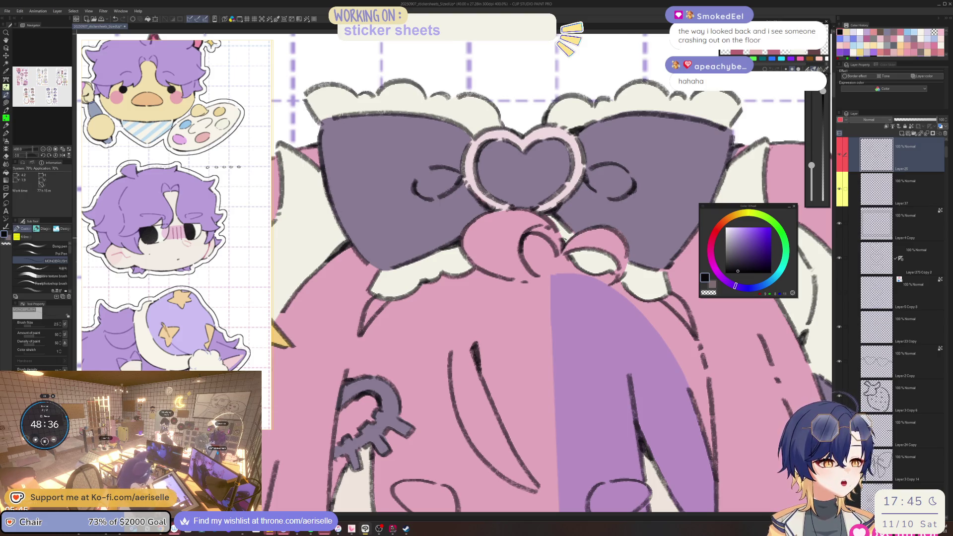
key("ctrl+0")
key("ctrl+alt+0")
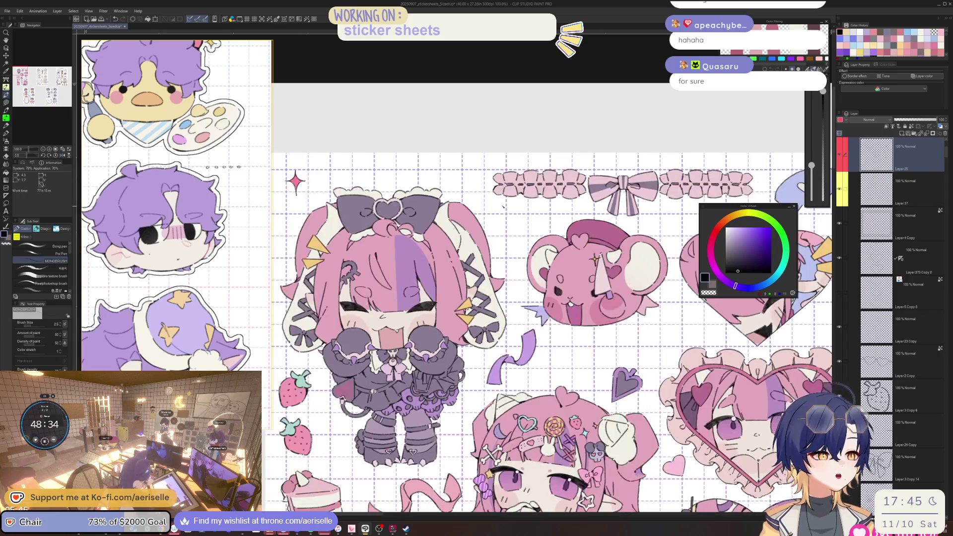
- On the lower line layer, paint dark purple along both pale edges of the pink heart
key("ctrl+plus")
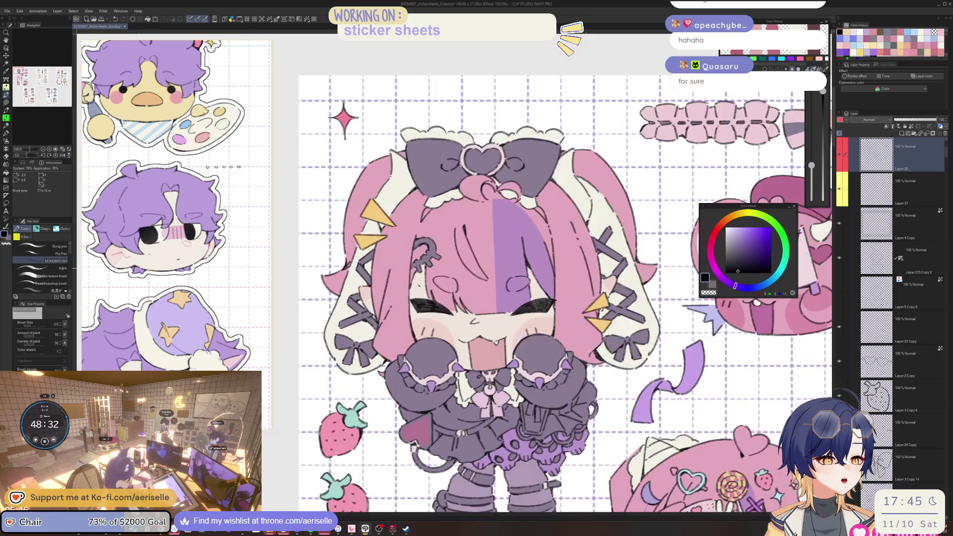
key("ctrl+plus")
key("ctrl+minus")
key("ctrl+plus")
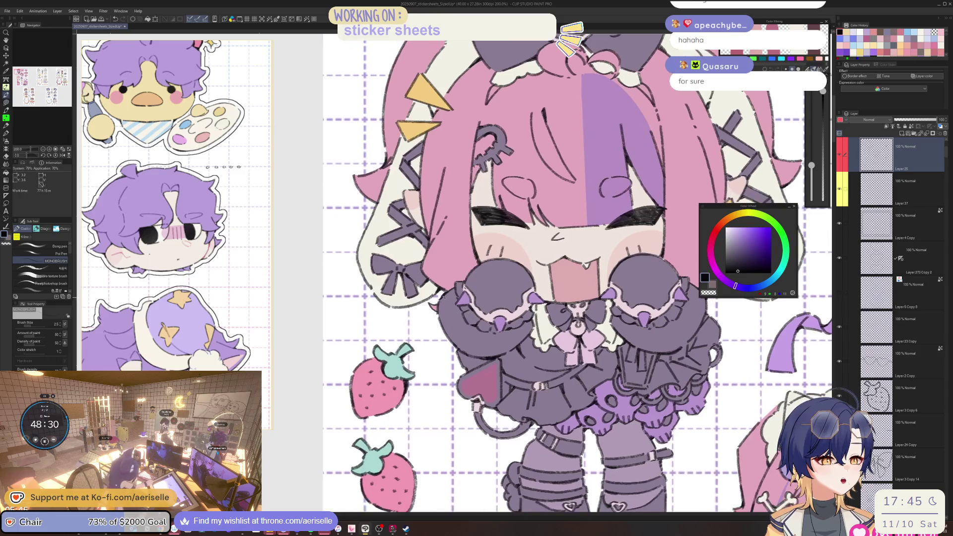
key("ctrl+plus")
key("ctrl+plus")
key("ctrl+minus")
key("ctrl+minus")
key("ctrl+minus")
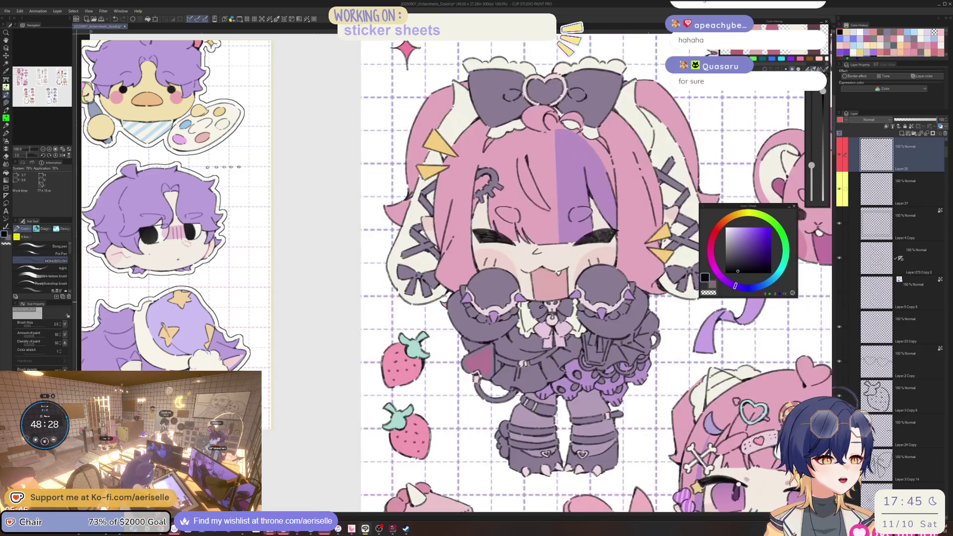
key("ctrl+plus")
key("ctrl+plus")
key("ctrl+plus")
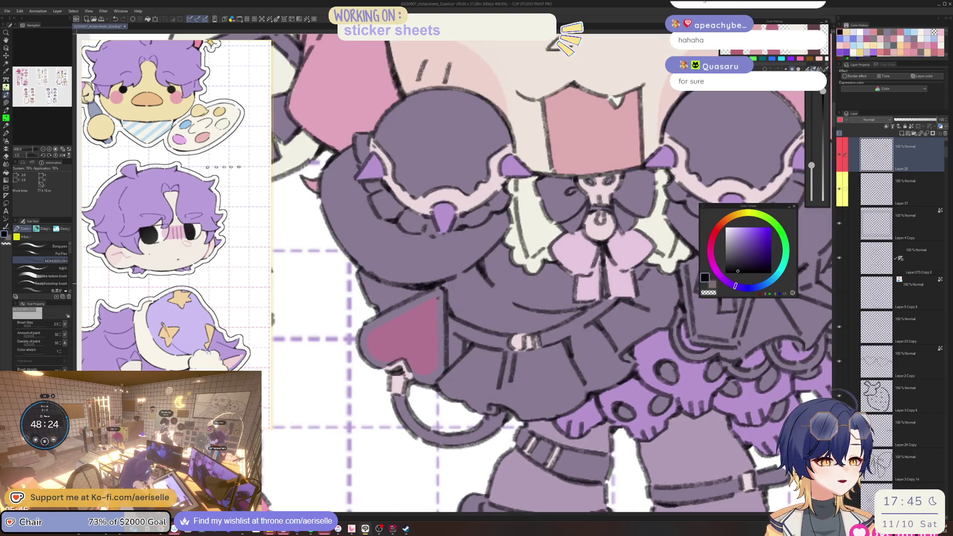
left_click(435, 299, "ctrl+shift")
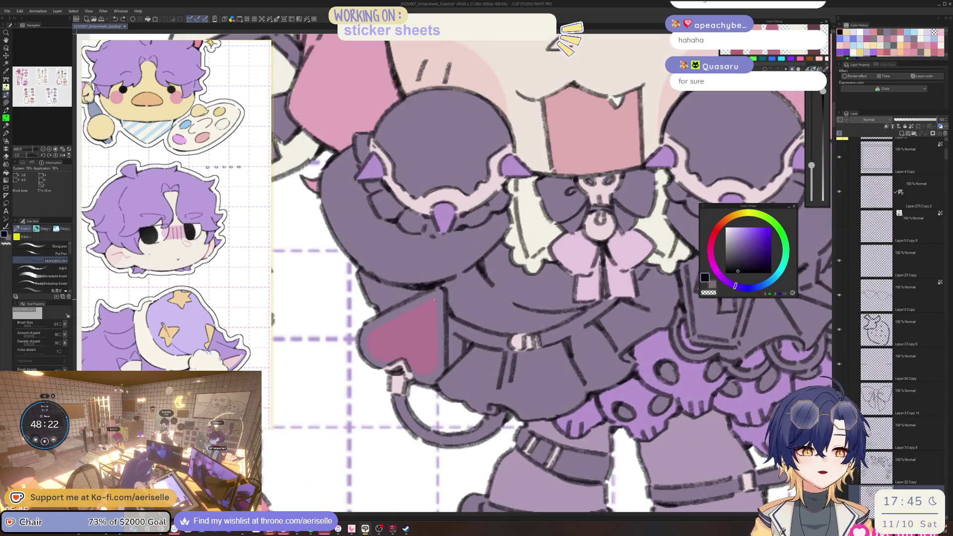
left_click_drag(436, 342, 437, 297)
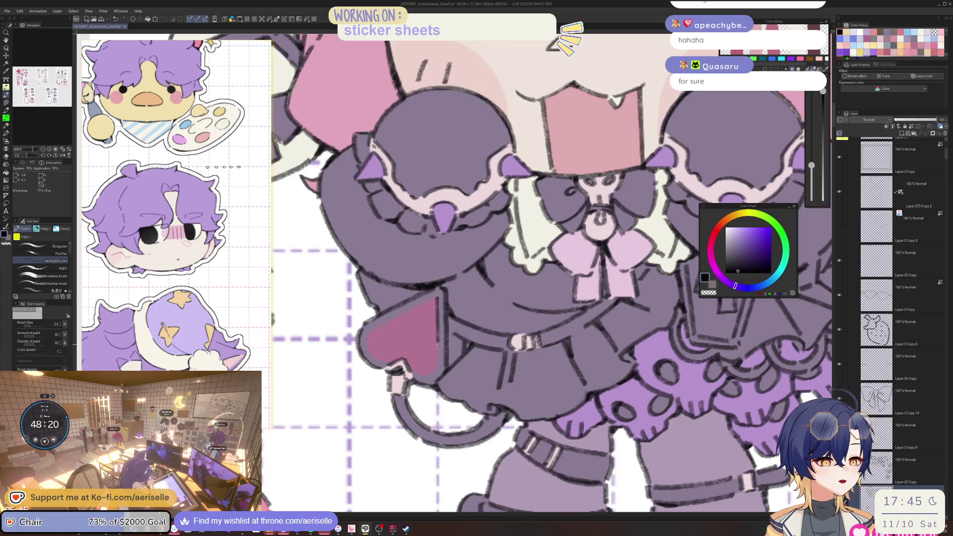
left_click_drag(439, 351, 474, 269)
mouse_move(464, 329)
left_mouse_down()
mouse_move(417, 326)
mouse_move(386, 283)
mouse_move(470, 354)
left_mouse_up()
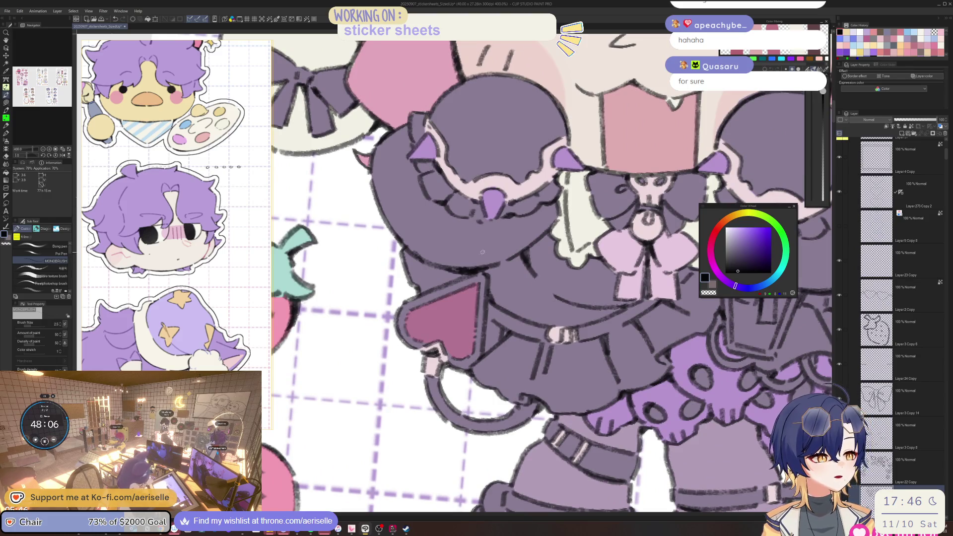
key("o")
left_click(468, 271)
key("ctrl+alt+0")
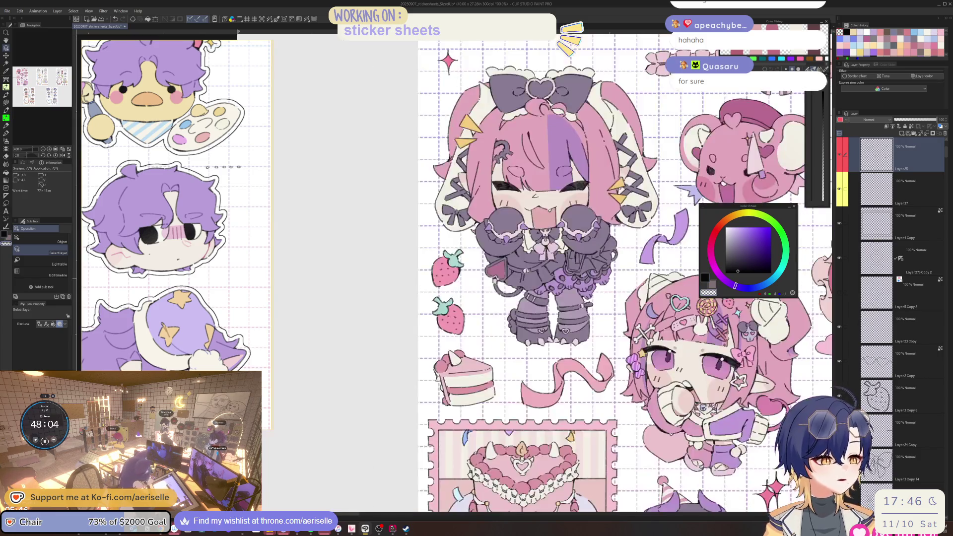
scroll(427, 246, "up", 8)
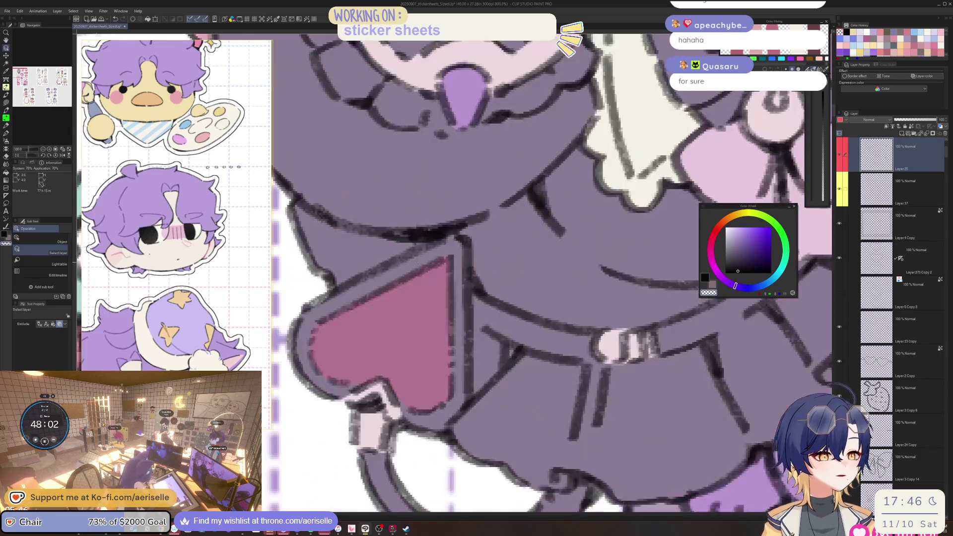
scroll(432, 239, "down", 4)
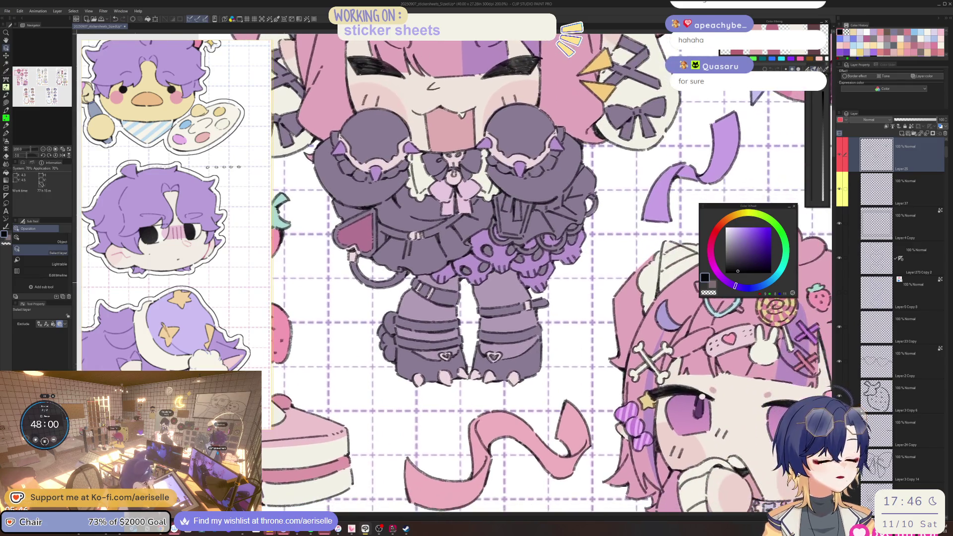
scroll(432, 240, "up", 4)
key("b")
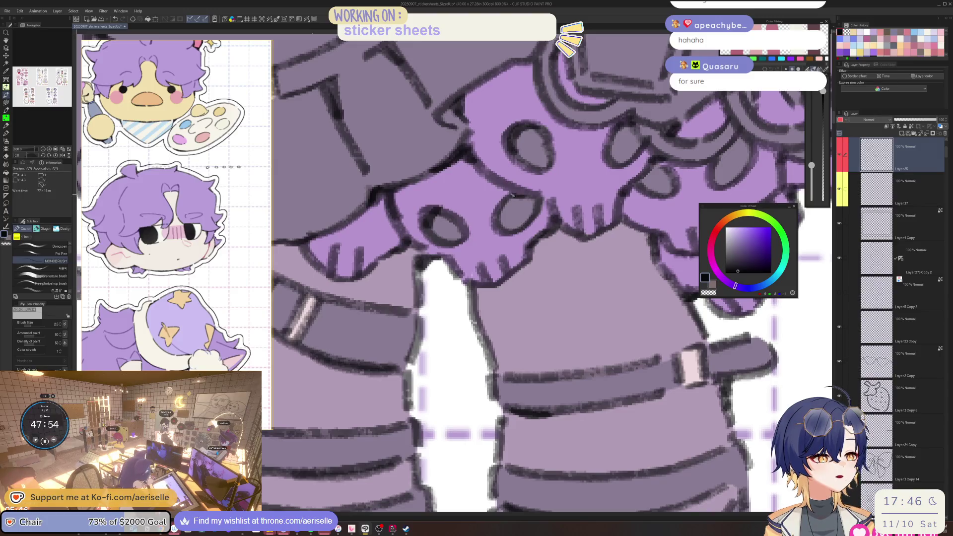
scroll(536, 199, "up", 4)
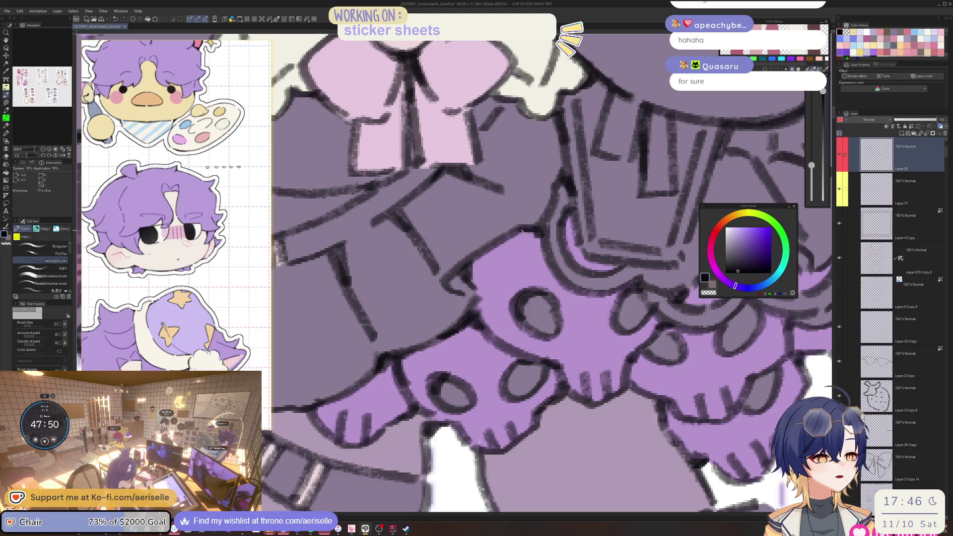
key("ctrl+alt+0")
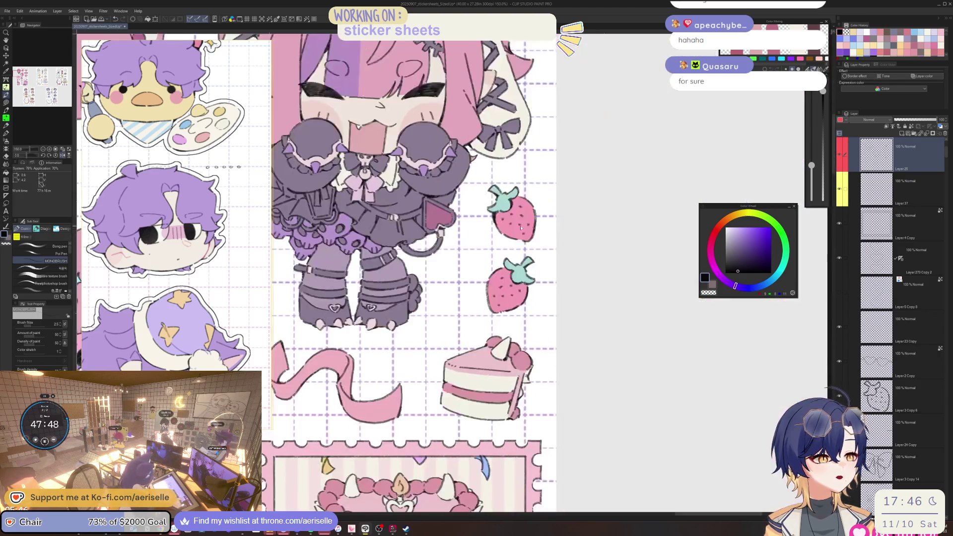
scroll(439, 255, "up", 5)
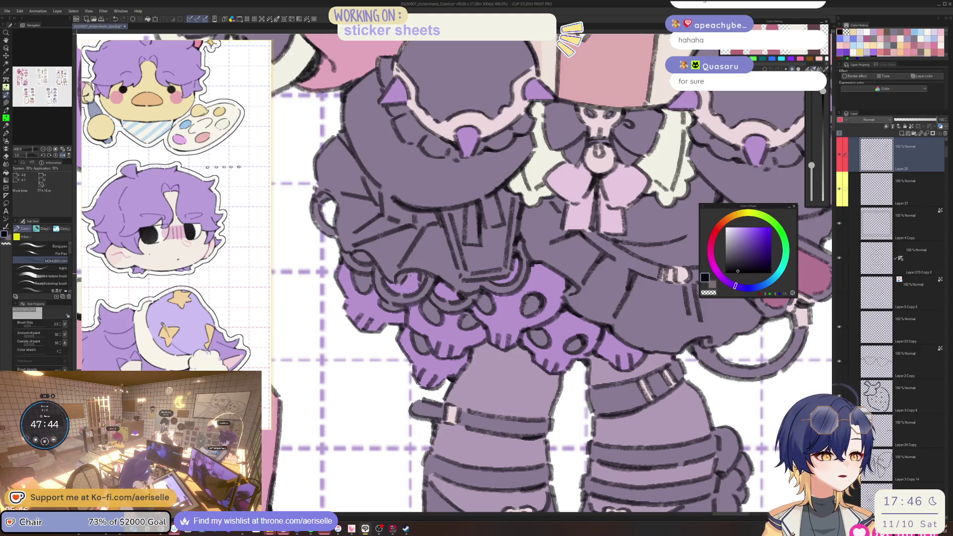
left_click_drag(418, 257, 435, 267)
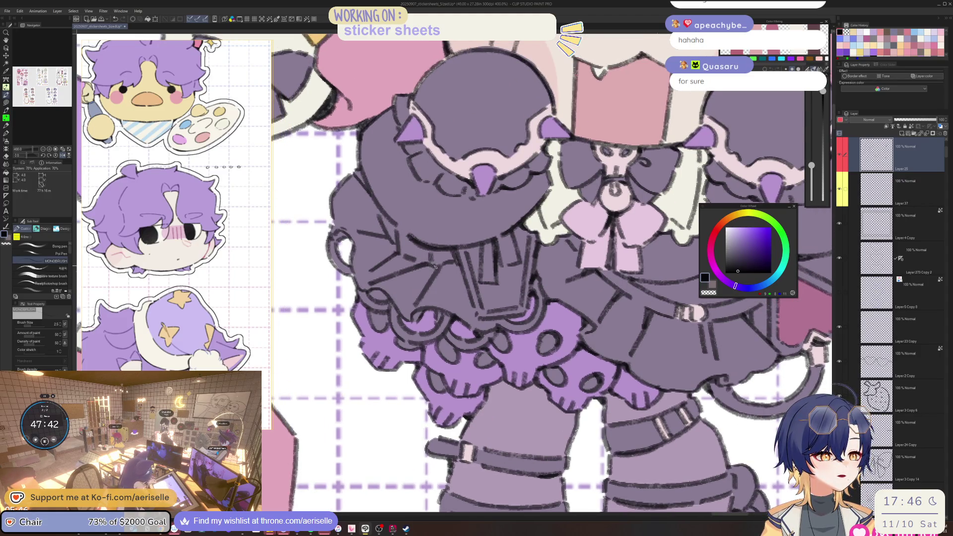
scroll(437, 264, "down", 3)
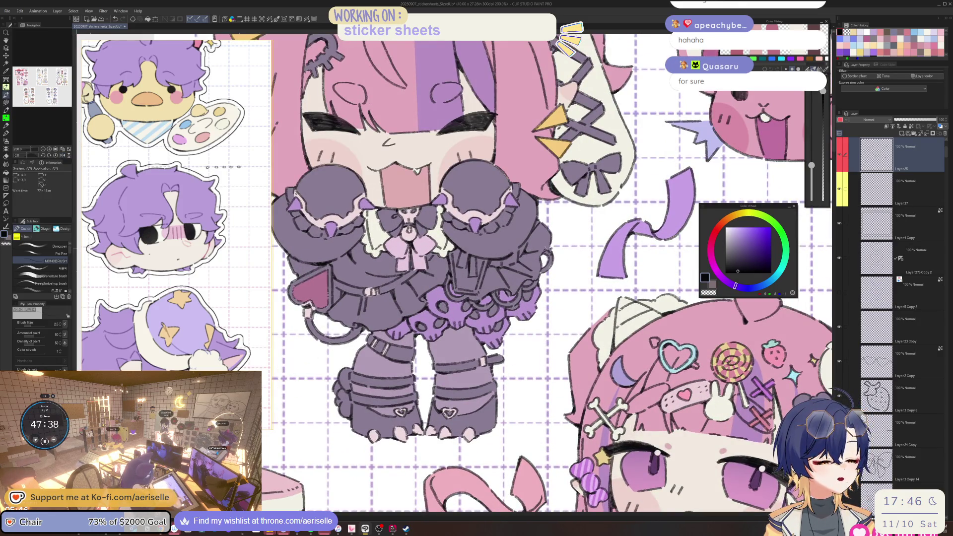
scroll(549, 250, "up", 5)
scroll(551, 253, "down", 8)
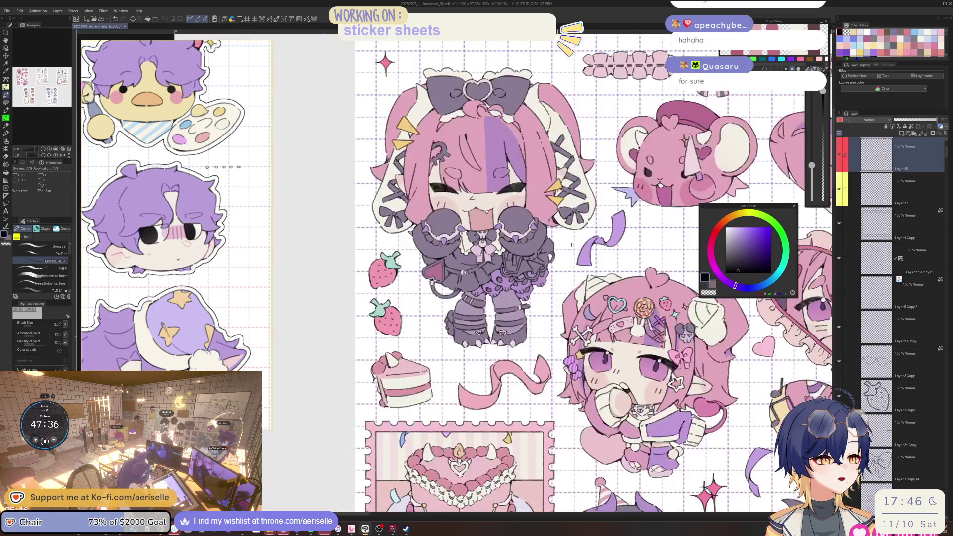
key("h")
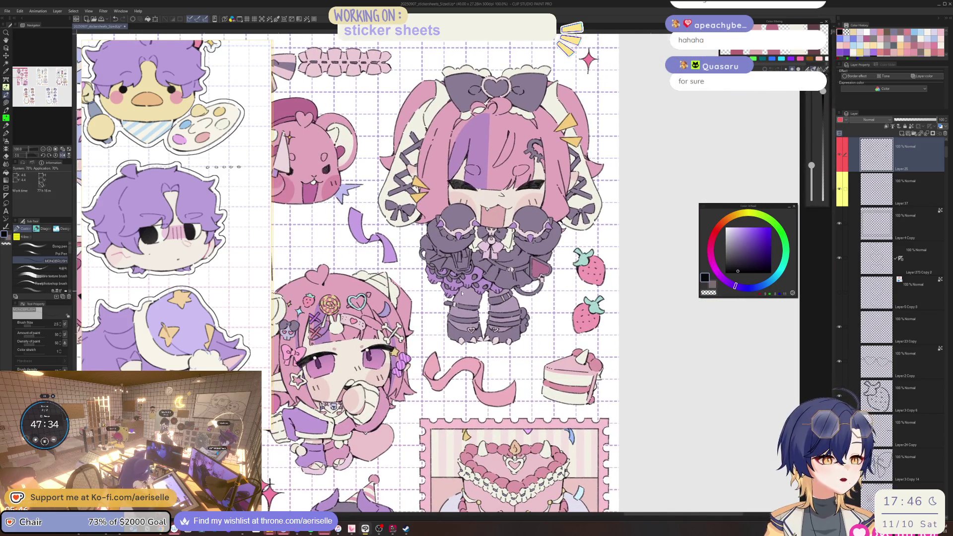
scroll(462, 294, "up", 5)
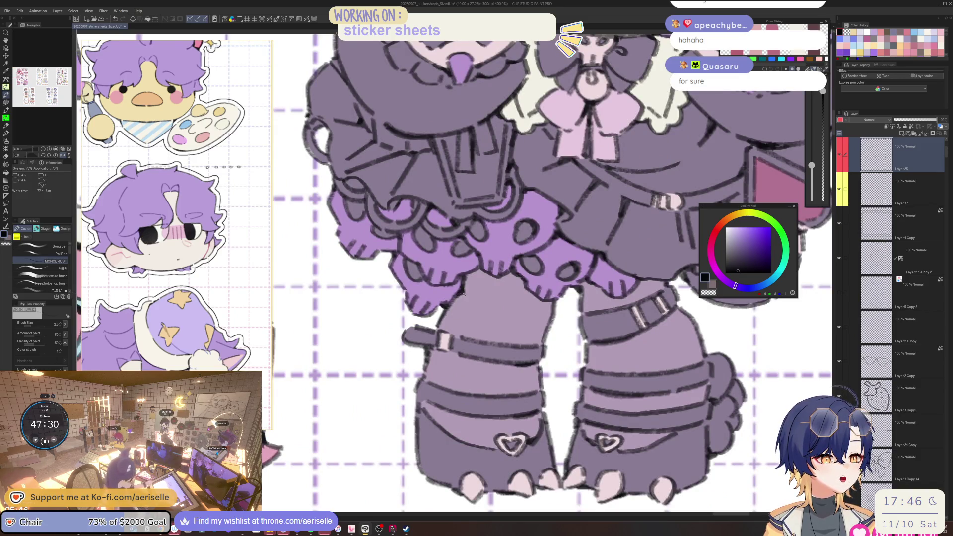
scroll(463, 294, "right", 5)
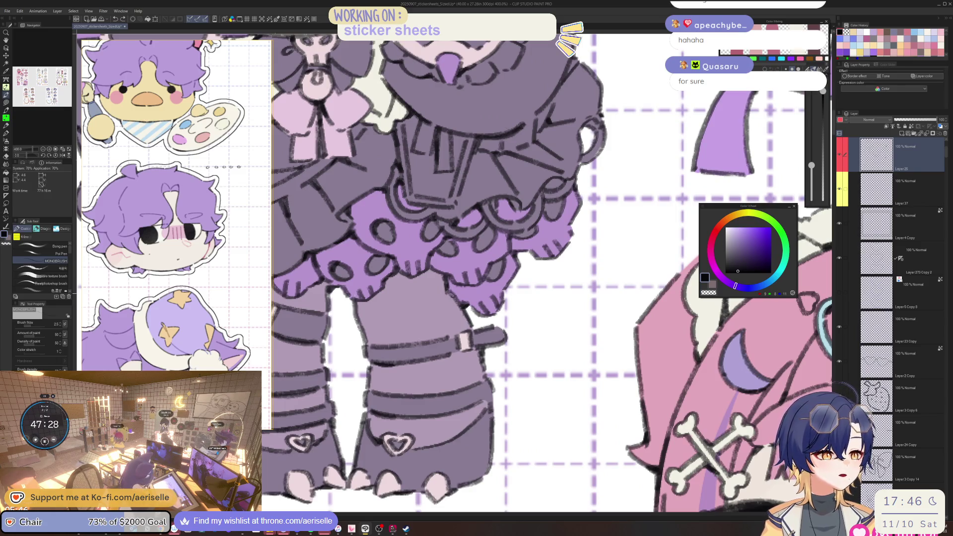
key("ctrl+0")
scroll(449, 288, "up", 5)
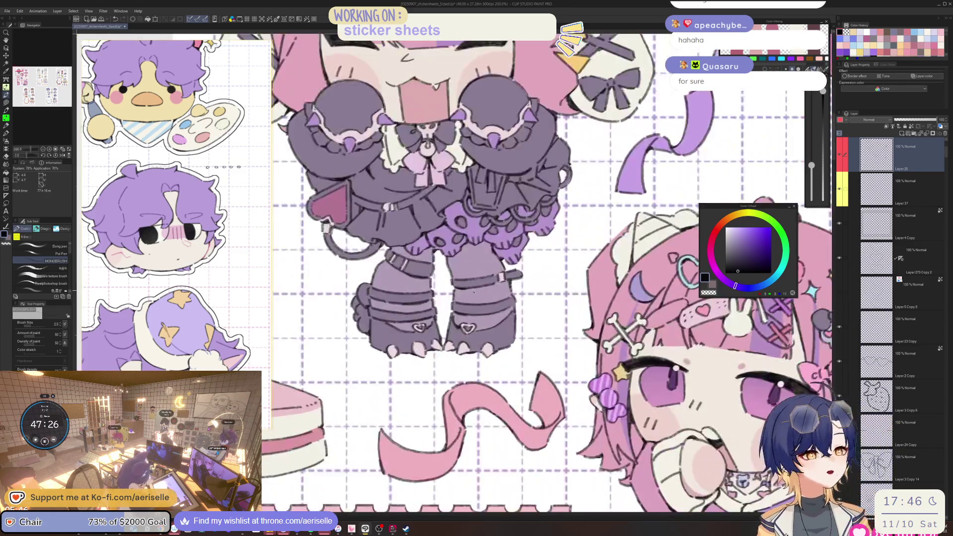
scroll(446, 340, "up", 2)
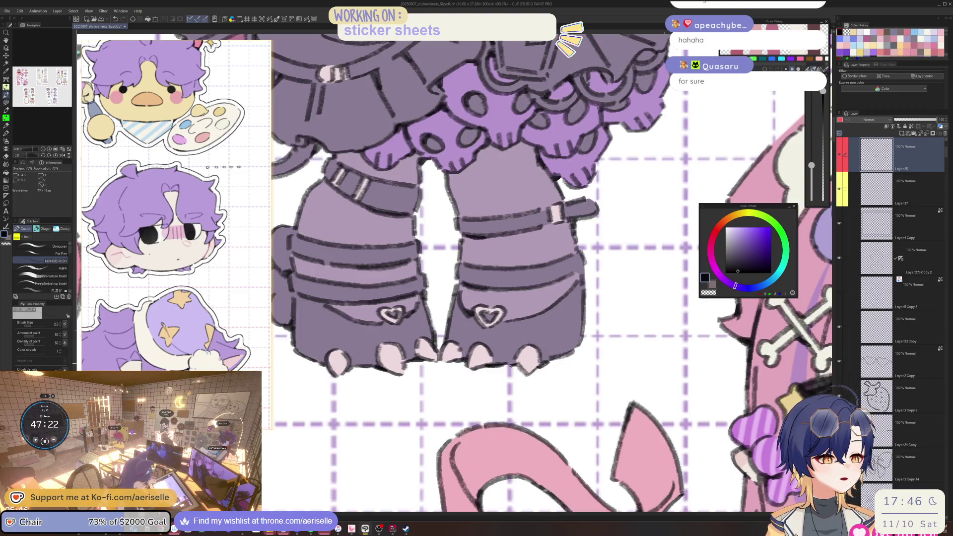
left_click_drag(434, 375, 558, 364)
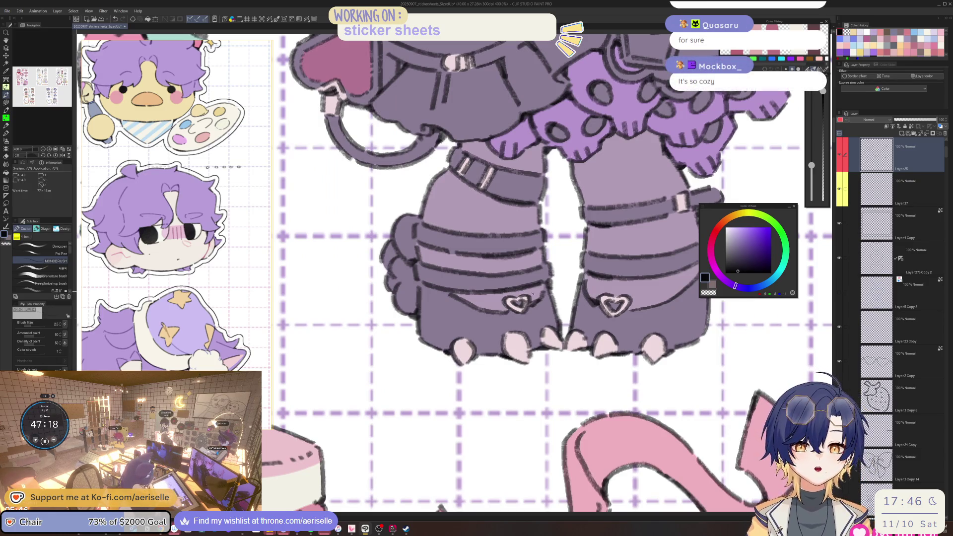
scroll(410, 275, "up", 2)
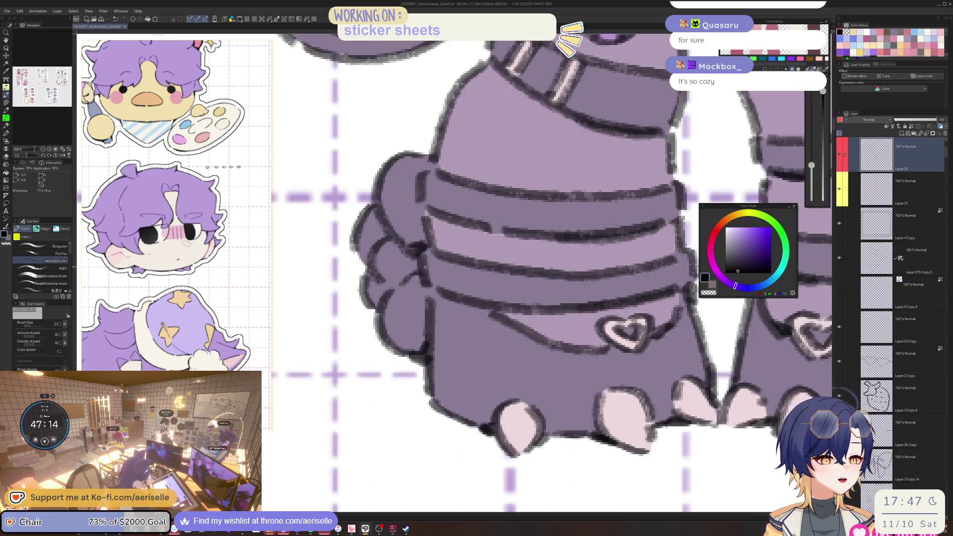
left_click_drag(417, 272, 463, 342)
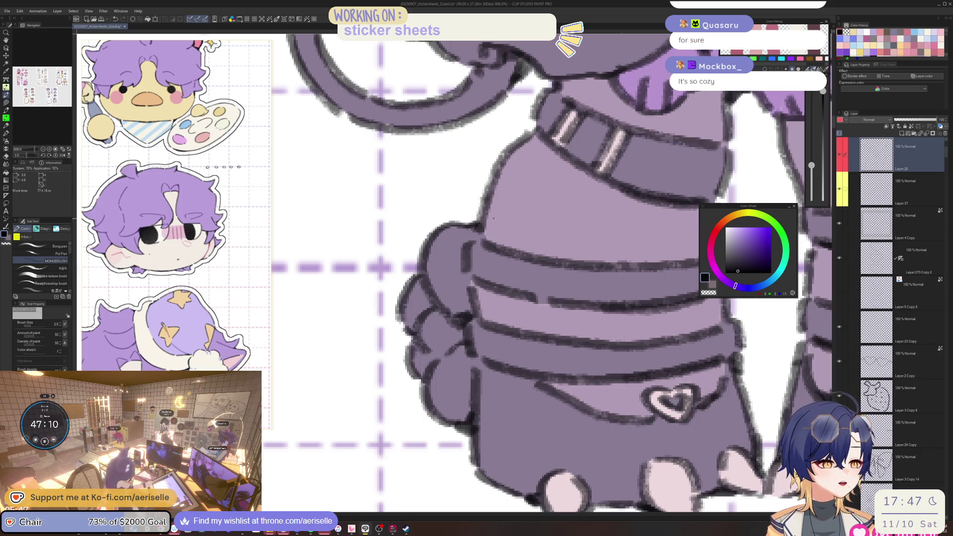
scroll(473, 224, "down", 4)
scroll(475, 285, "up", 1)
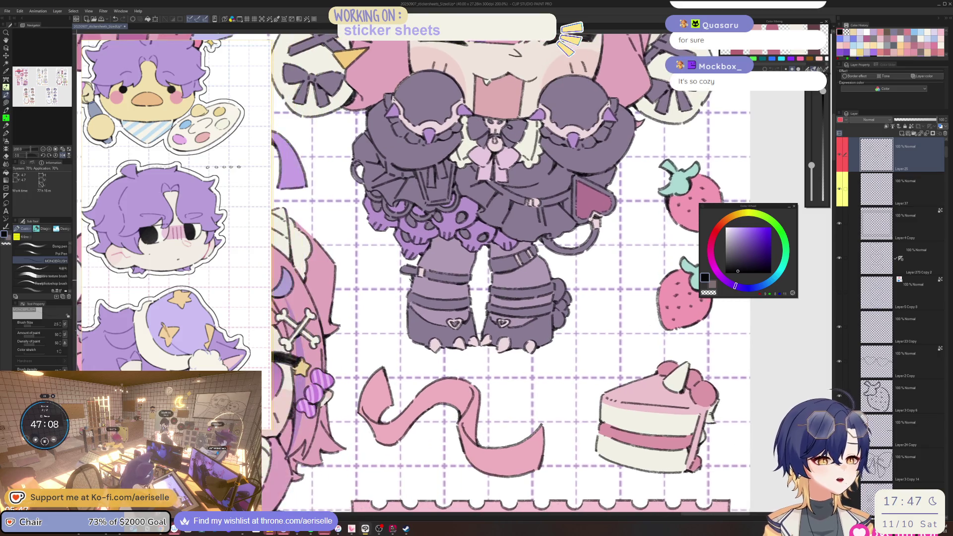
scroll(418, 258, "up", 1)
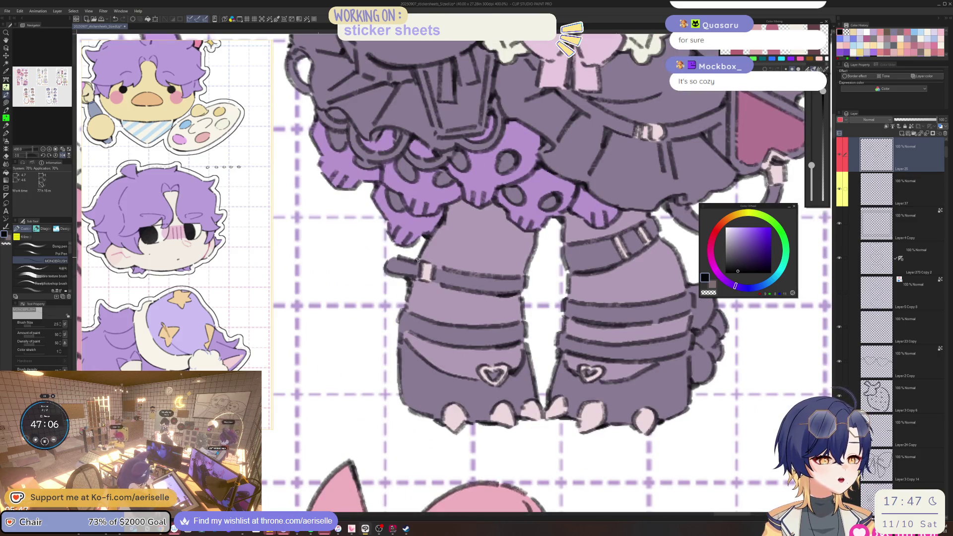
scroll(448, 232, "down", 2)
scroll(489, 227, "up", 3)
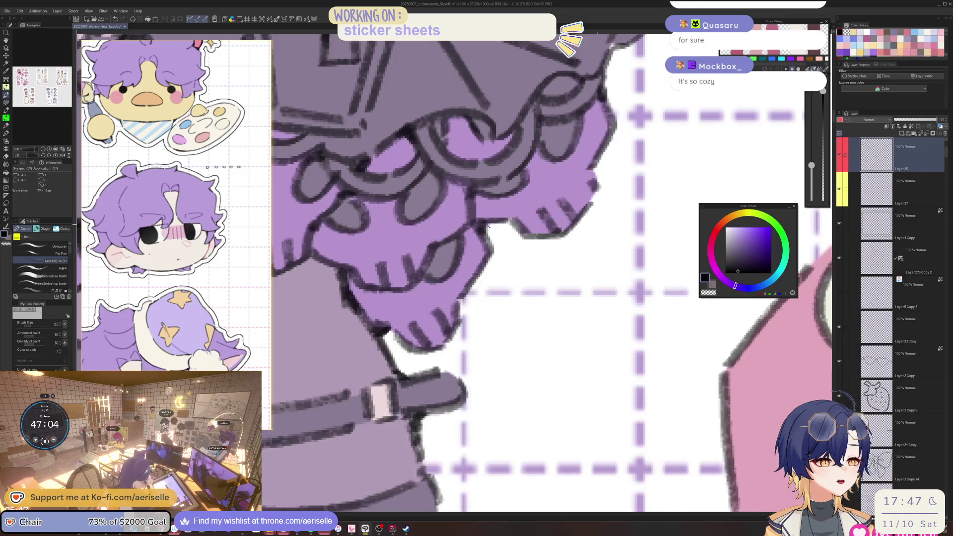
scroll(489, 225, "down", 4)
scroll(471, 243, "up", 1)
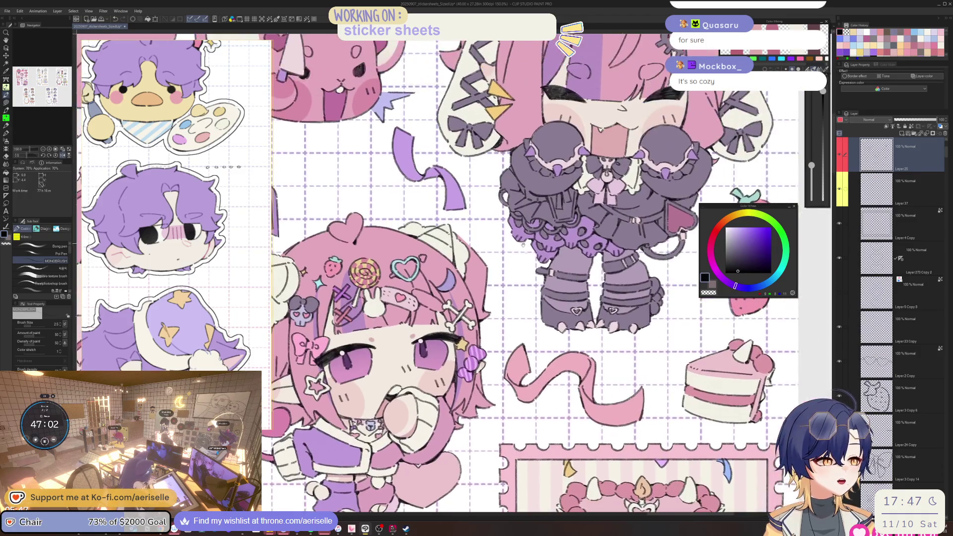
scroll(486, 288, "up", 5)
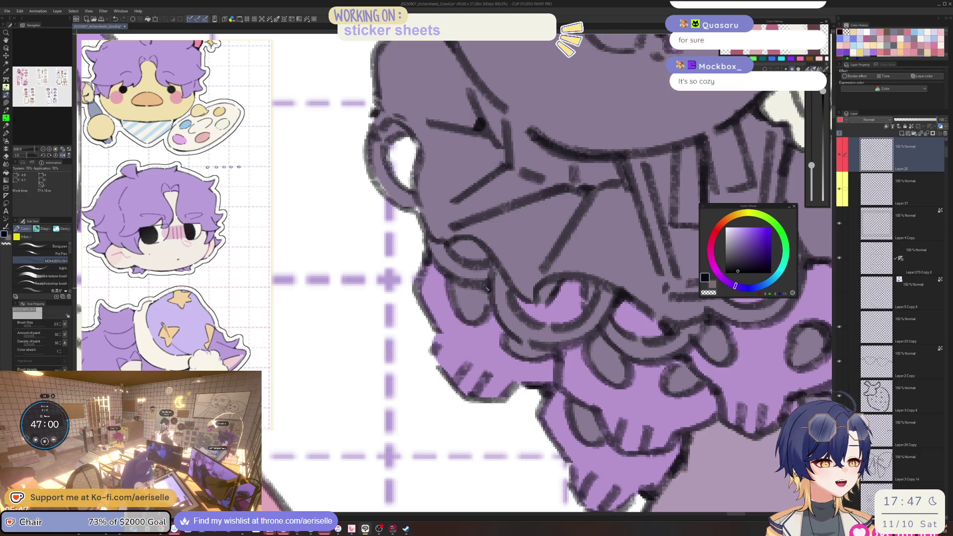
scroll(488, 304, "down", 3)
scroll(488, 304, "up", 2)
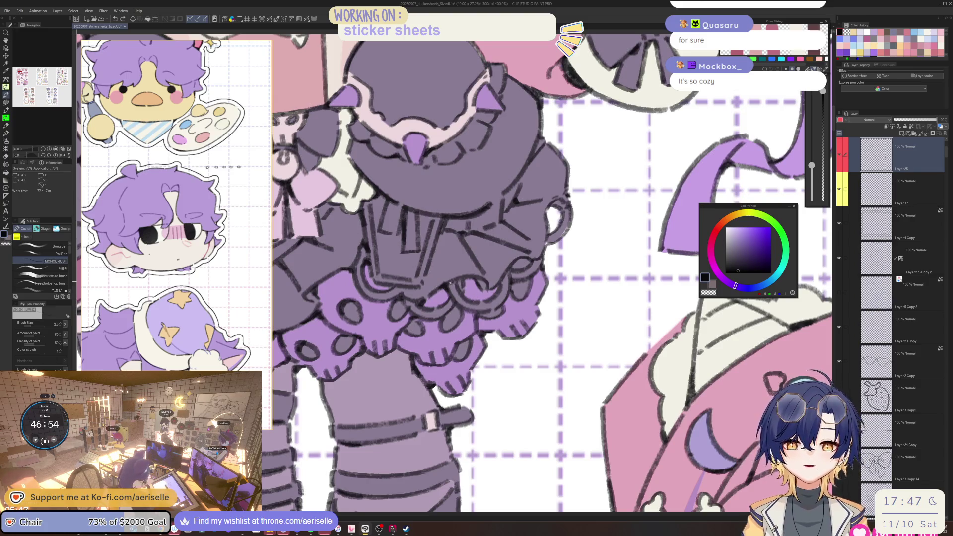
scroll(450, 283, "down", 2)
scroll(449, 283, "up", 2)
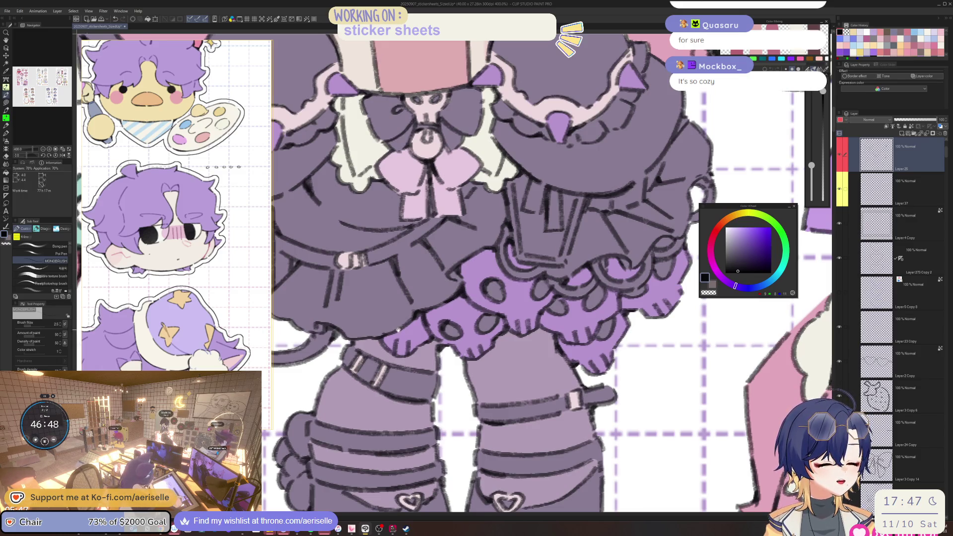
left_click_drag(398, 330, 499, 296)
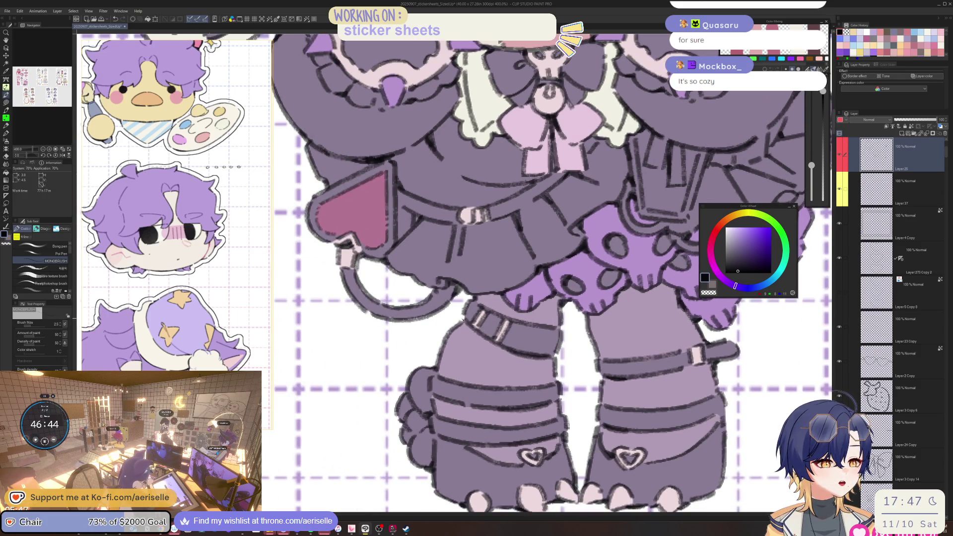
left_click_drag(360, 266, 457, 304)
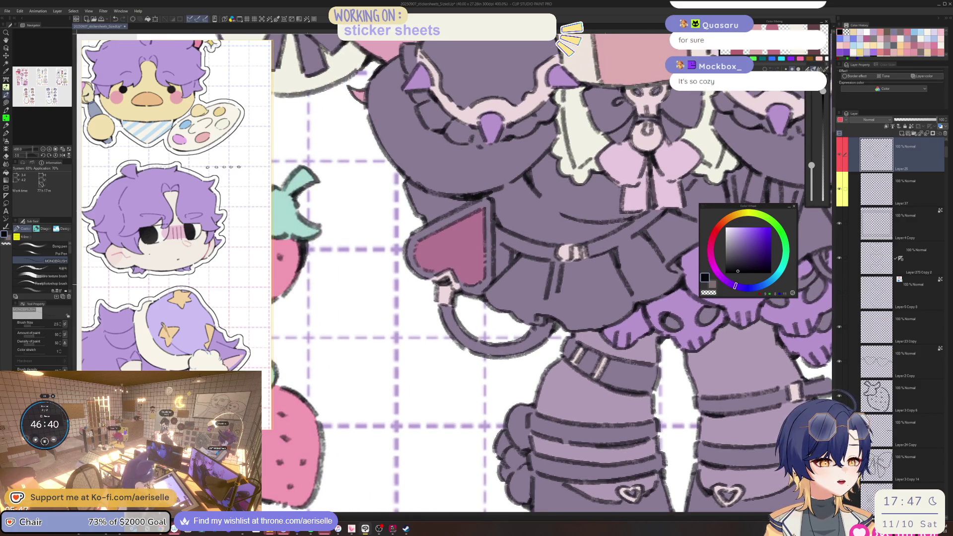
scroll(437, 286, "down", 5)
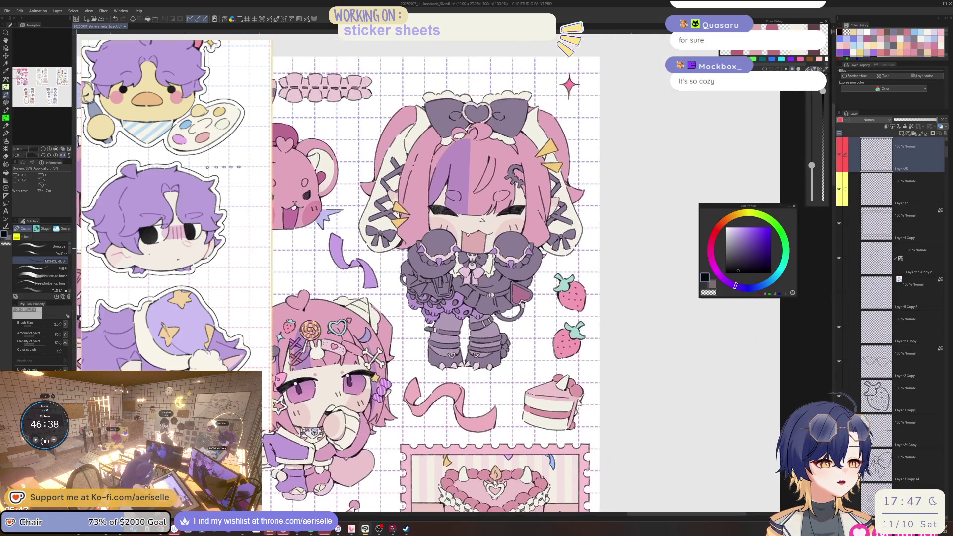
scroll(480, 304, "up", 5)
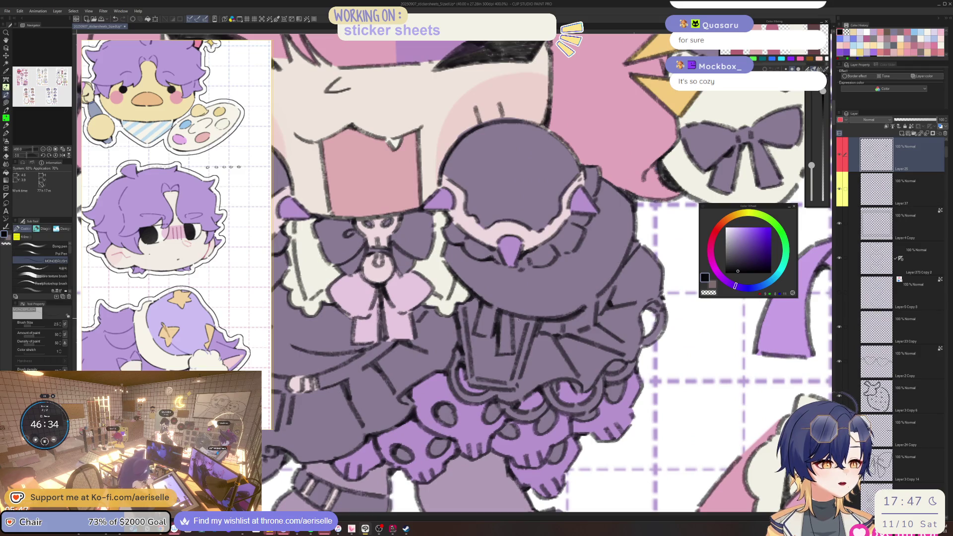
left_click_drag(535, 304, 517, 334)
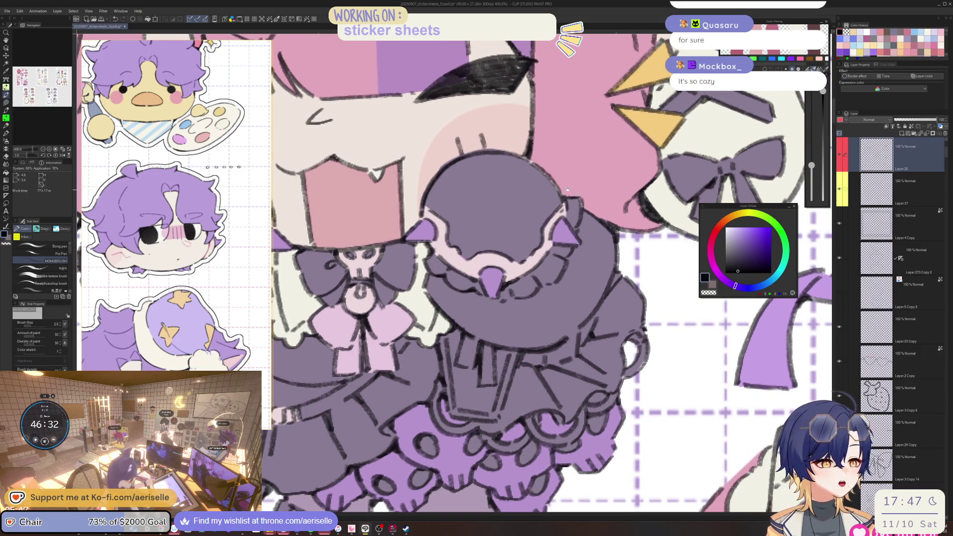
left_click_drag(567, 189, 591, 308)
scroll(463, 250, "up", 2)
left_click(463, 250, "ctrl+shift")
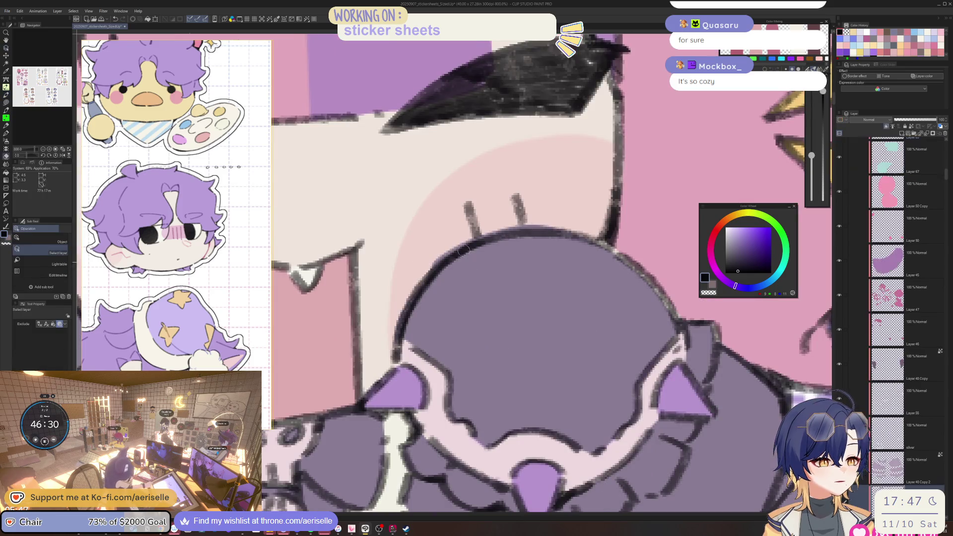
key("e")
scroll(463, 250, "down", 5)
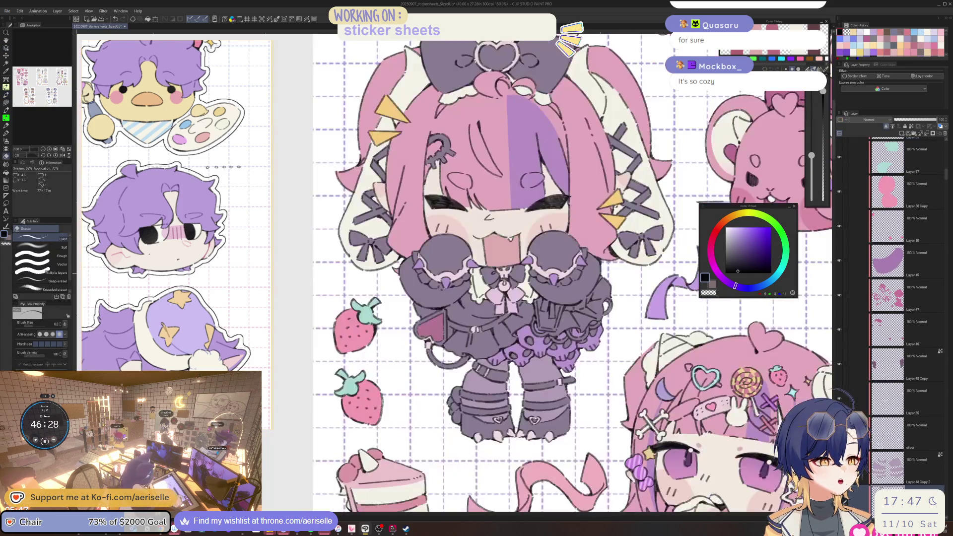
left_click_drag(568, 307, 503, 308)
scroll(504, 307, "up", 3)
left_click(503, 308, "ctrl+shift")
left_click_drag(472, 249, 464, 360)
key("b")
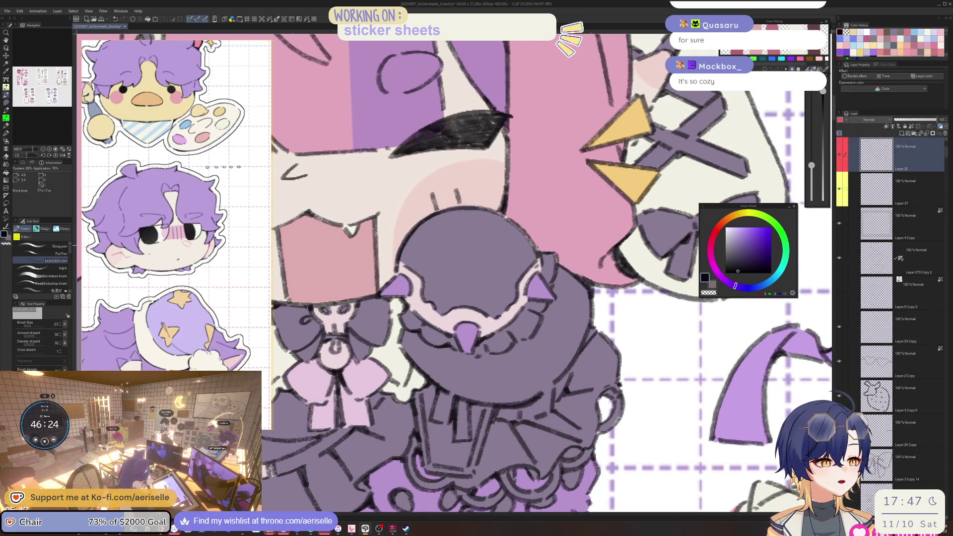
left_click_drag(443, 336, 543, 289)
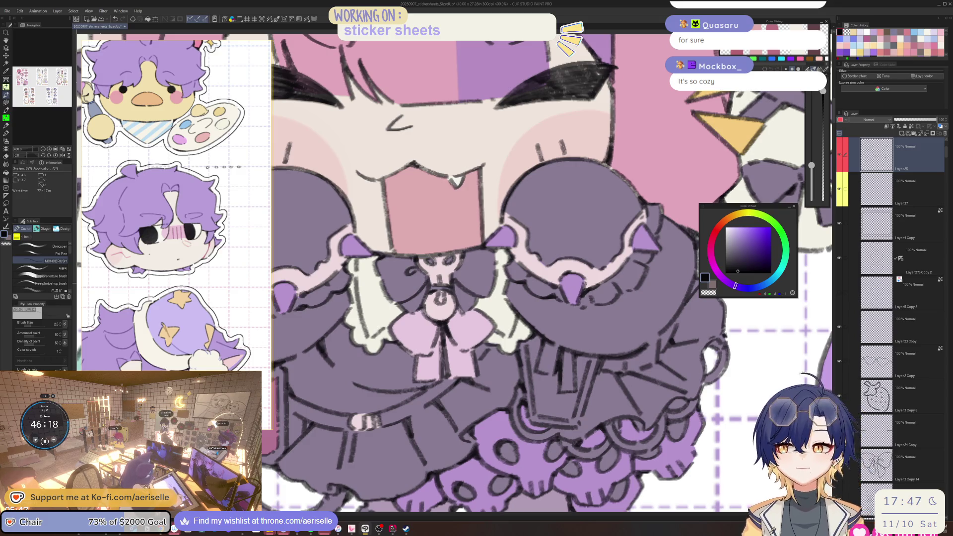
scroll(569, 280, "down", 5)
scroll(496, 288, "up", 6)
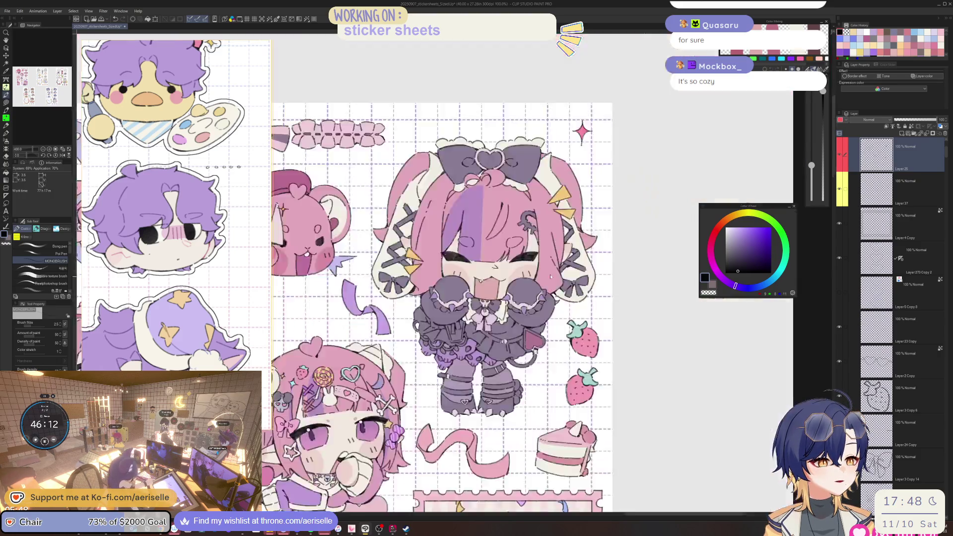
scroll(502, 327, "down", 6)
scroll(448, 272, "up", 5)
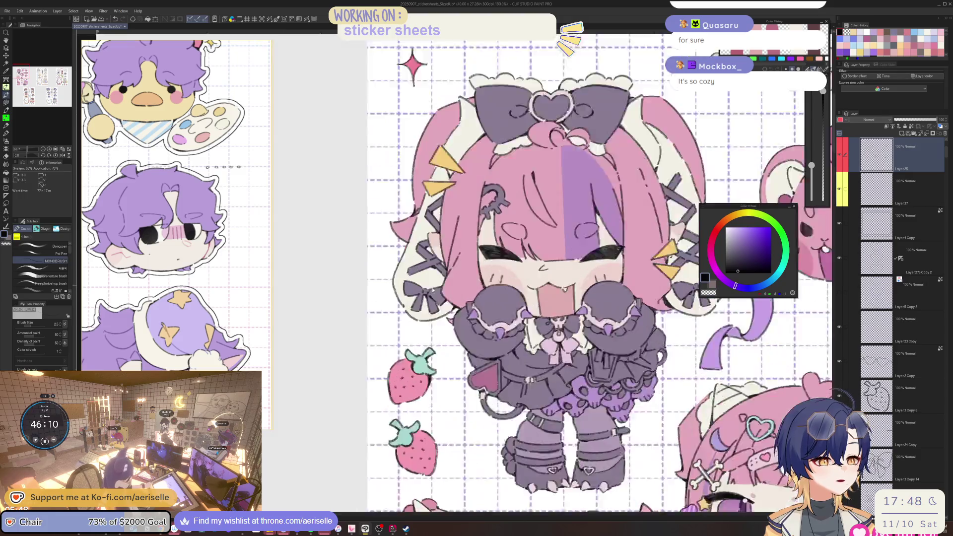
scroll(448, 272, "up", 2)
scroll(475, 301, "up", 2)
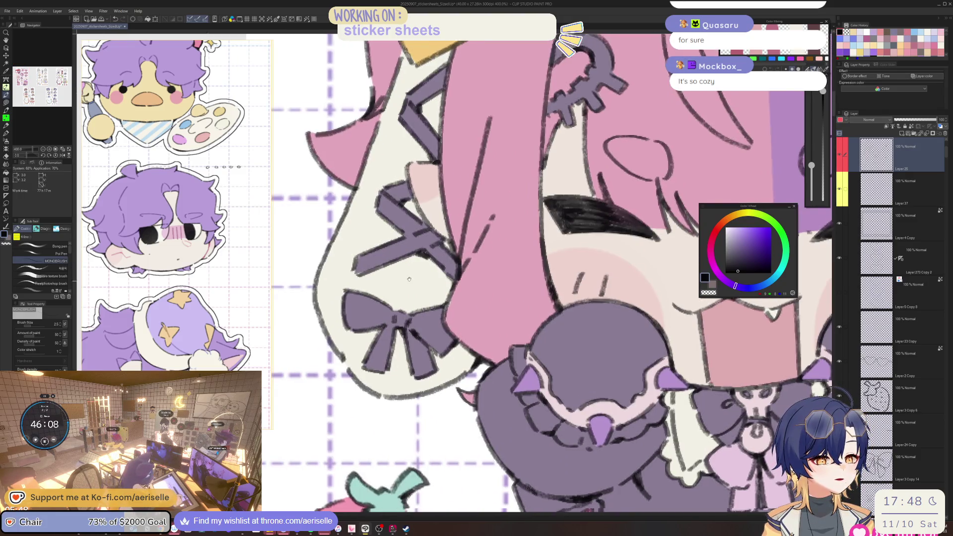
mouse_move(453, 275)
left_mouse_down()
mouse_move(454, 338)
mouse_move(476, 301)
left_mouse_up()
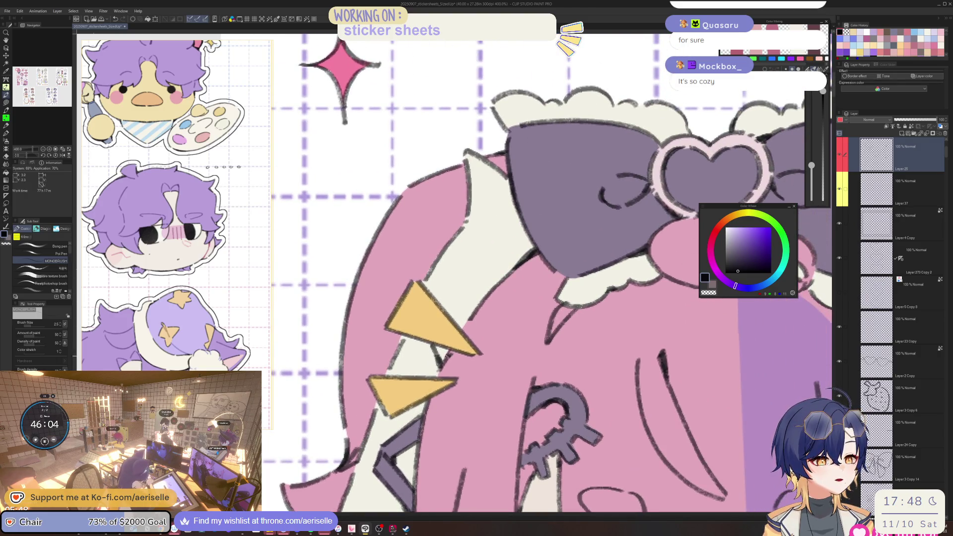
scroll(448, 355, "down", 4)
scroll(508, 300, "up", 4)
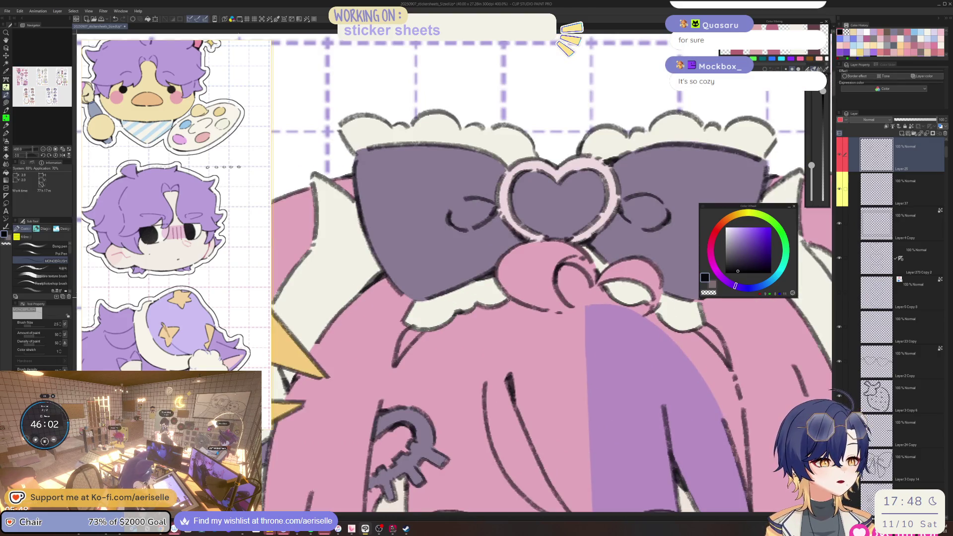
scroll(505, 301, "down", 3)
scroll(538, 249, "up", 1)
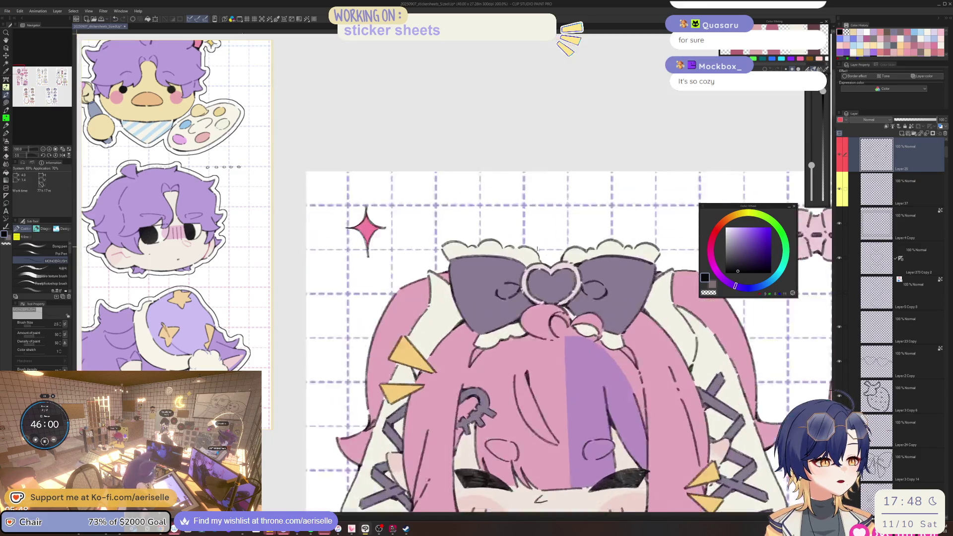
scroll(537, 248, "up", 1)
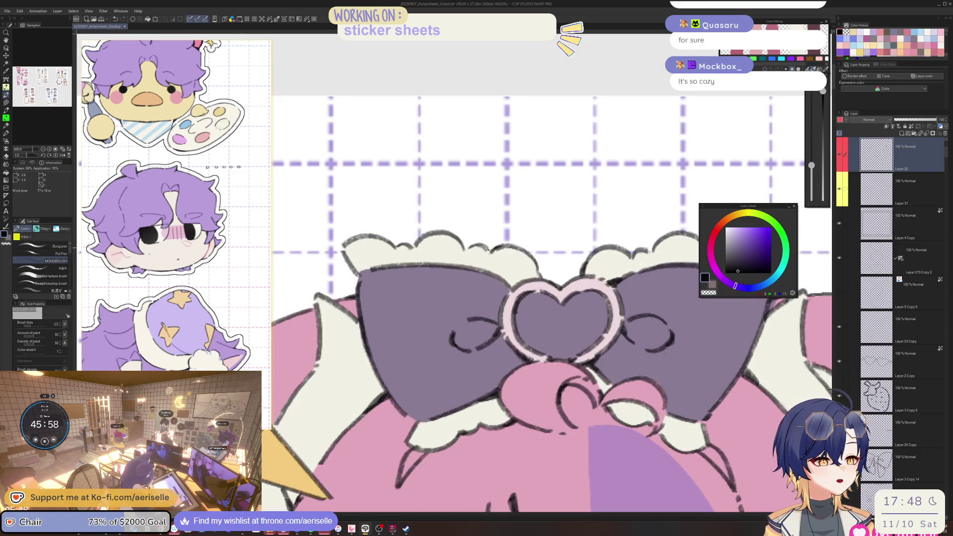
left_click_drag(486, 247, 495, 253)
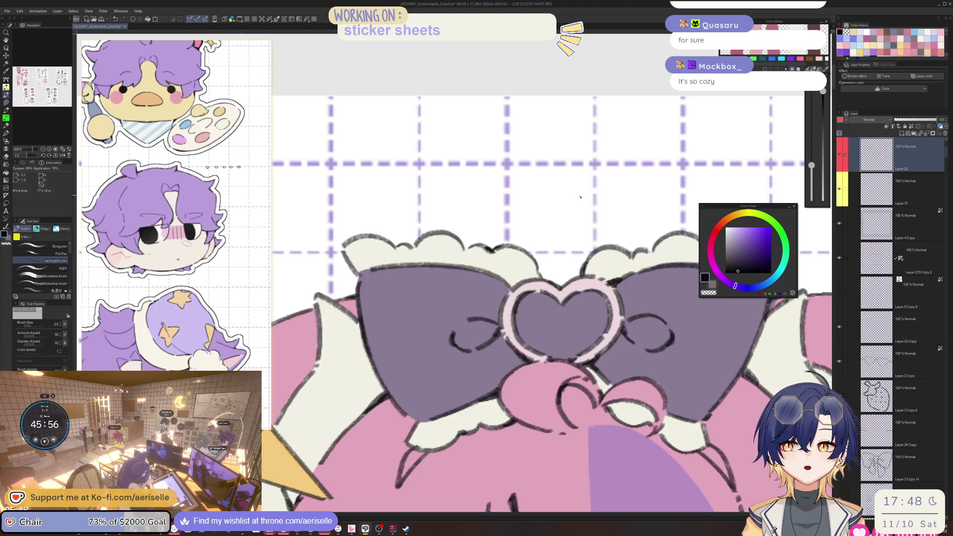
left_click_drag(539, 186, 480, 170)
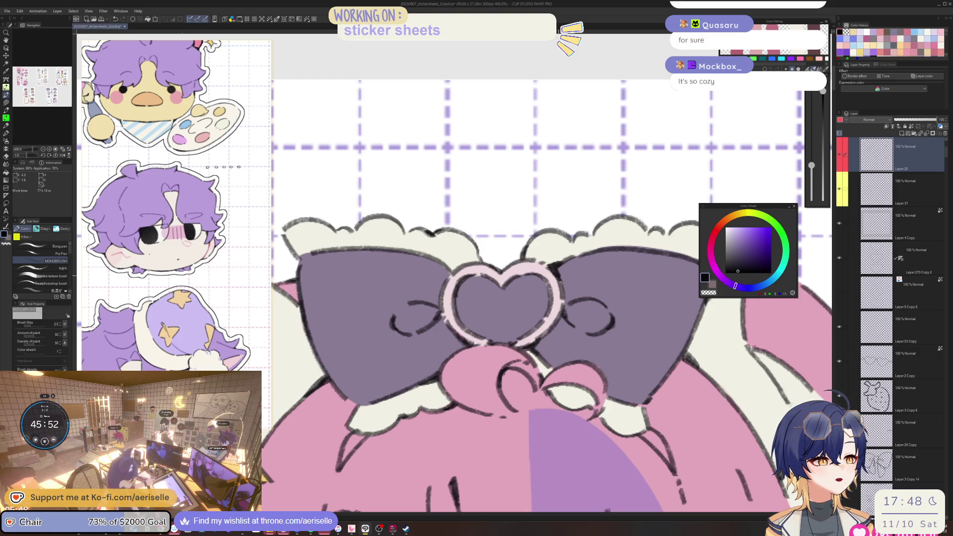
key("ctrl+0")
scroll(530, 180, "up", 3)
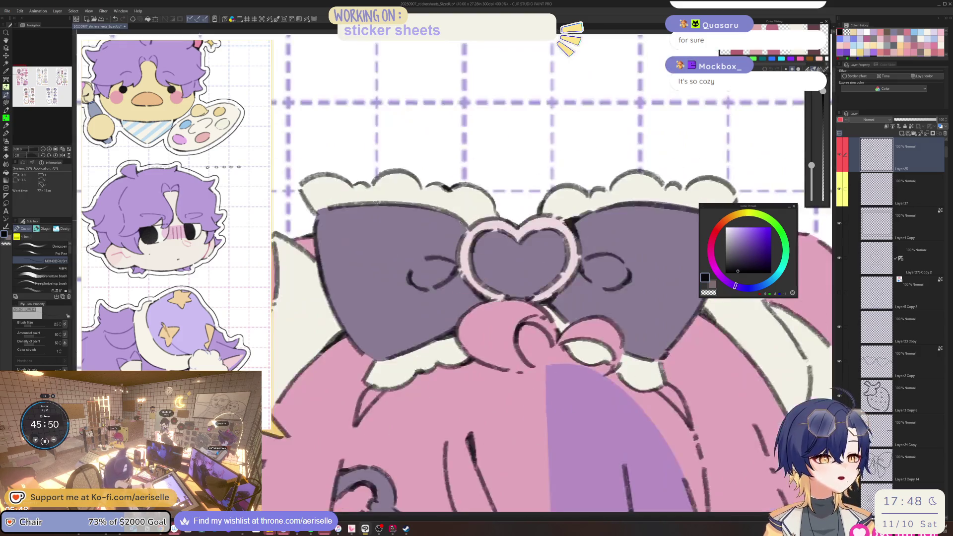
scroll(530, 180, "up", 1)
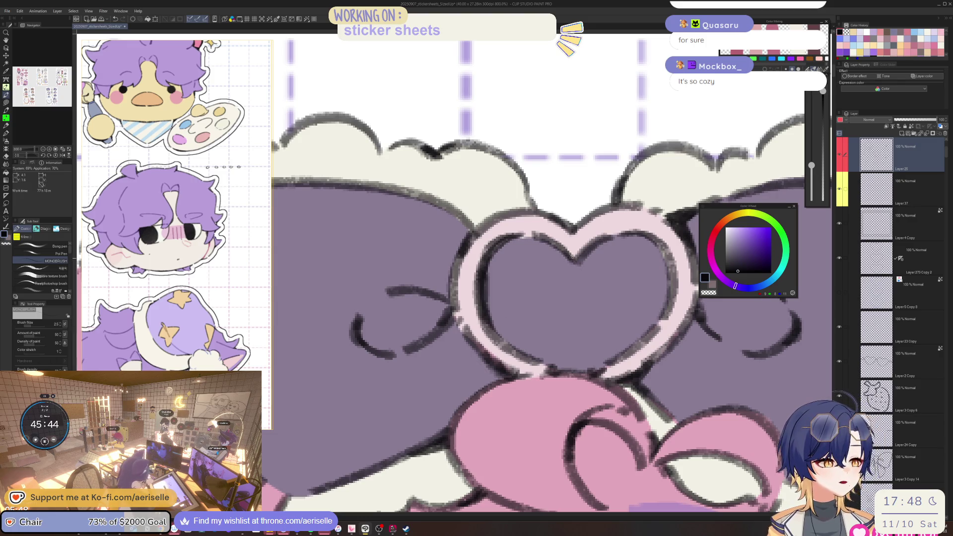
scroll(561, 264, "down", 4)
scroll(529, 244, "up", 3)
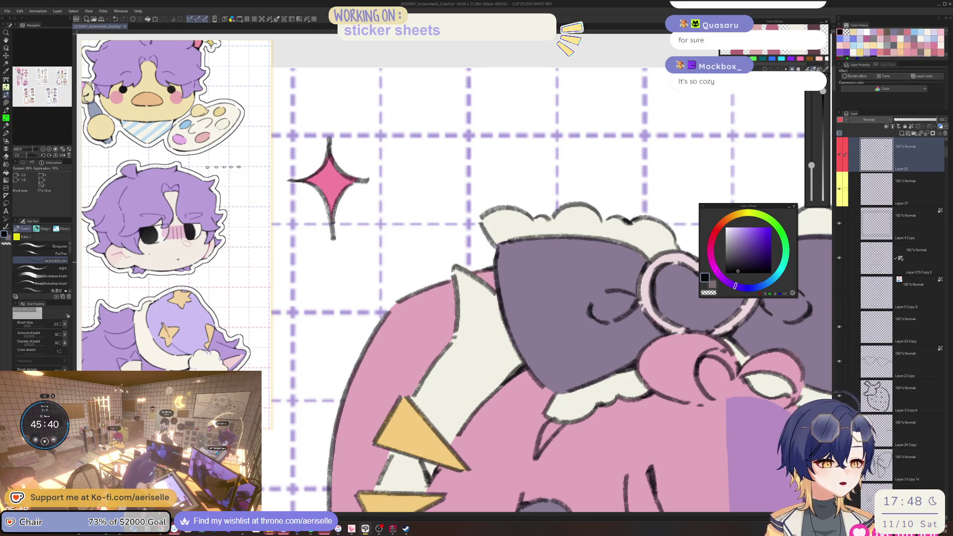
scroll(497, 298, "down", 2)
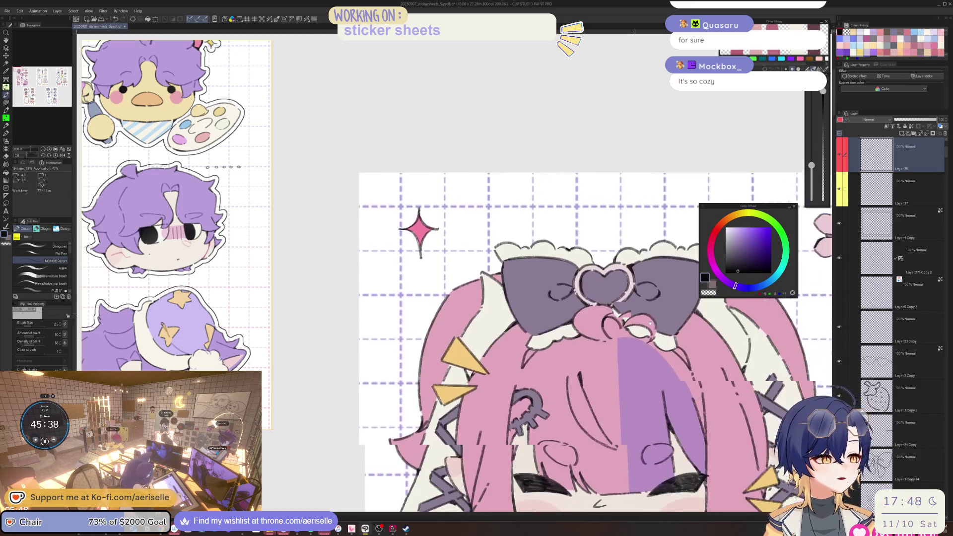
scroll(494, 300, "up", 3)
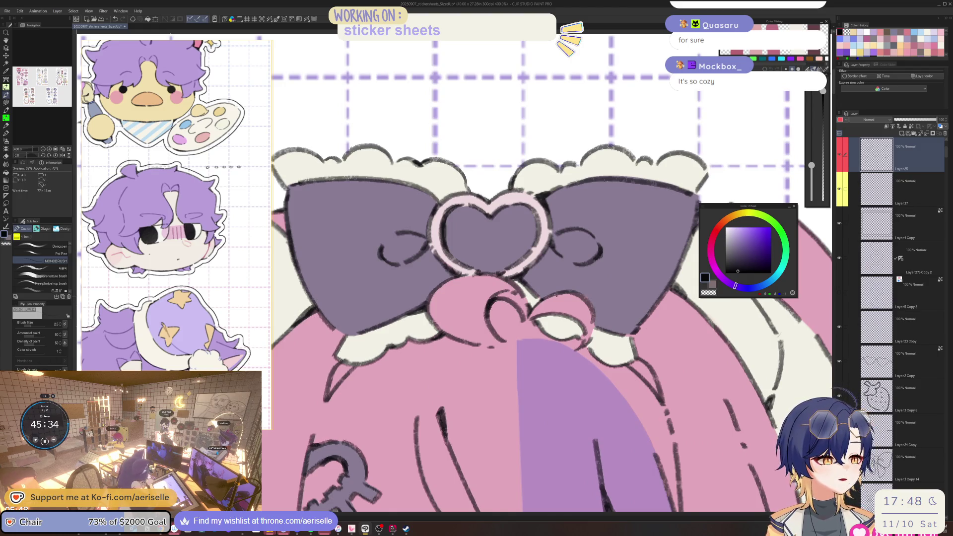
scroll(556, 297, "down", 3)
scroll(536, 301, "up", 1)
scroll(516, 307, "up", 2)
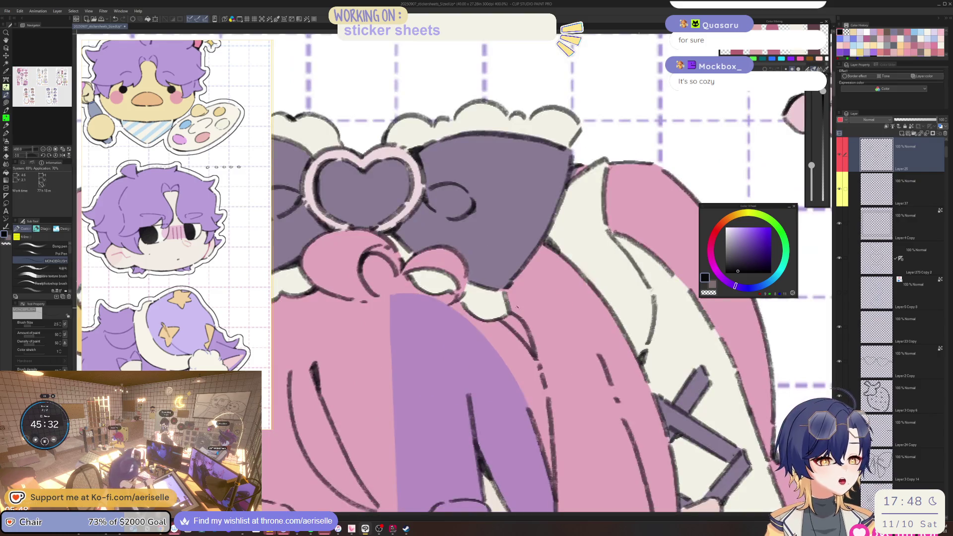
scroll(516, 306, "down", 1)
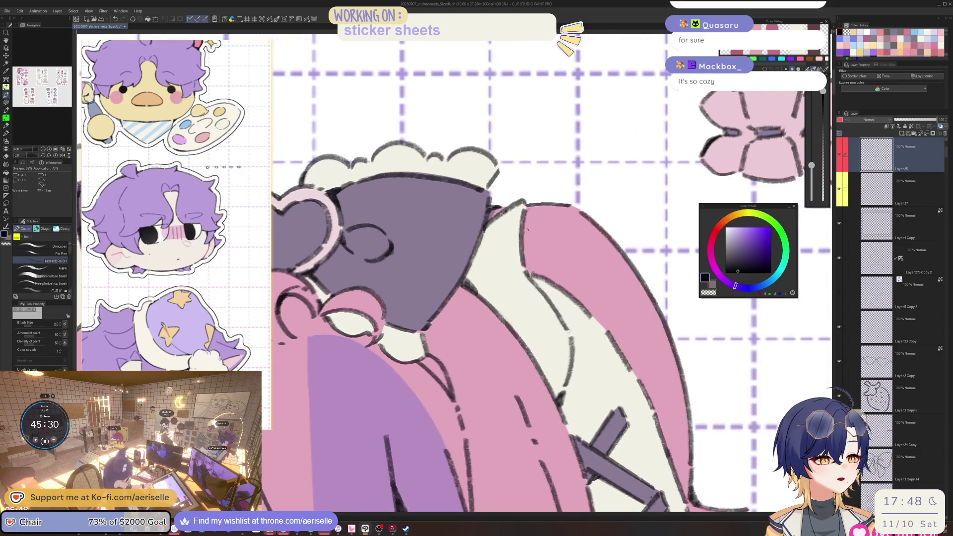
key("h")
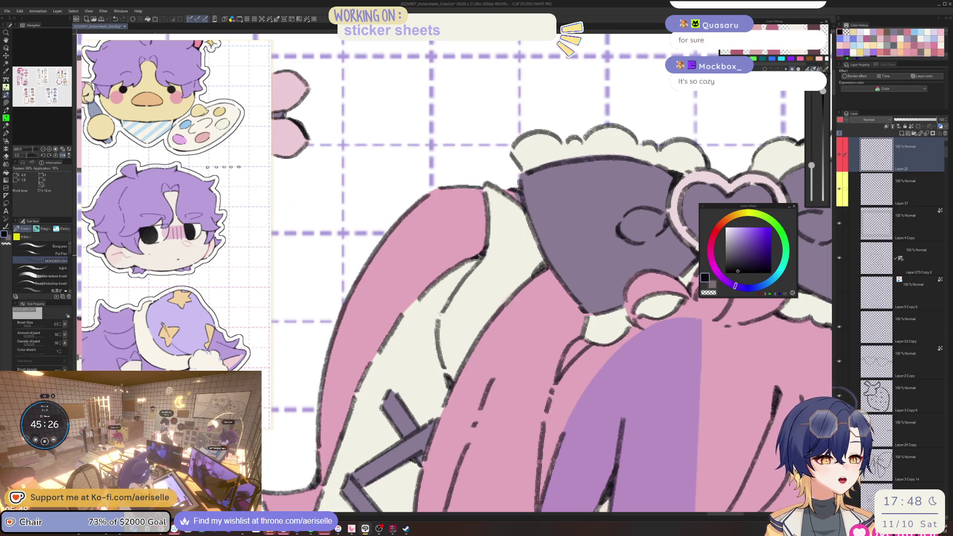
scroll(481, 254, "down", 2)
mouse_move(507, 422)
left_mouse_down()
mouse_move(582, 273)
mouse_move(624, 251)
left_mouse_up()
- Unmirror the canvas view, check the character's face and collar, and save the sticker sheet
scroll(546, 273, "up", 3)
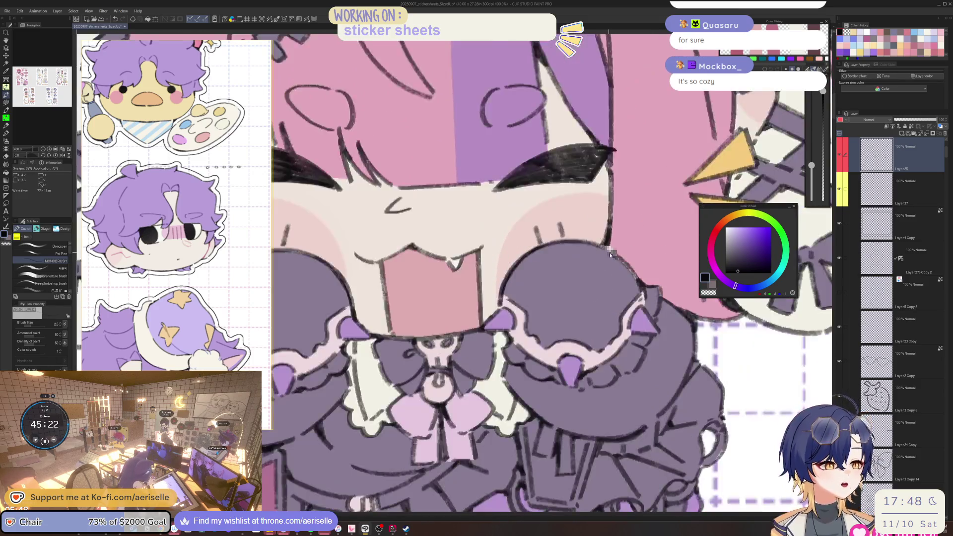
scroll(546, 273, "down", 3)
key("h")
scroll(514, 281, "up", 4)
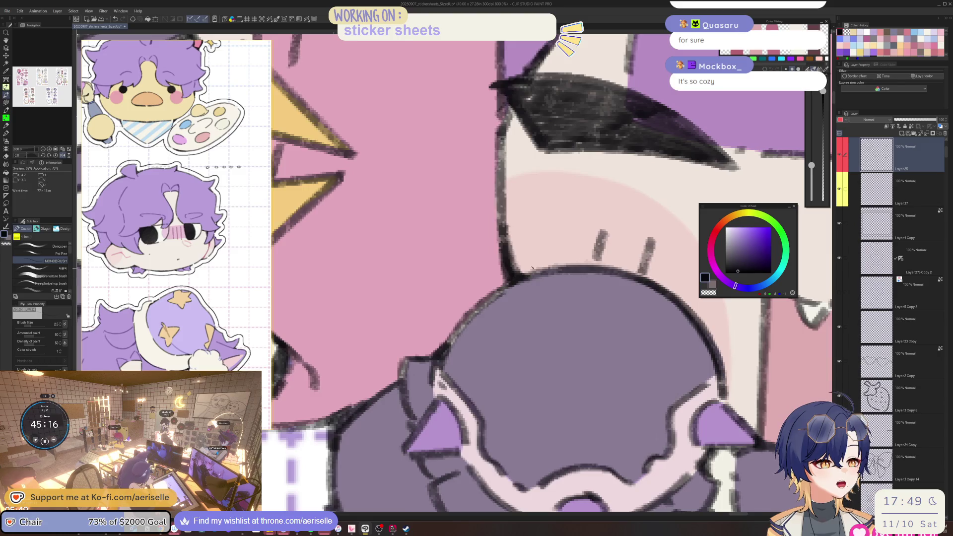
scroll(532, 267, "down", 4)
scroll(362, 311, "up", 2)
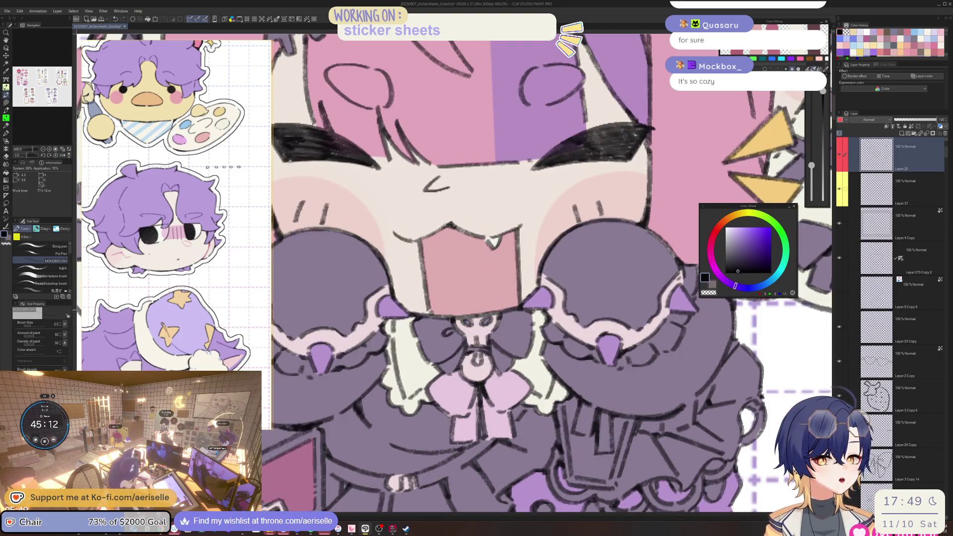
scroll(521, 308, "down", 2)
key("ctrl+s")
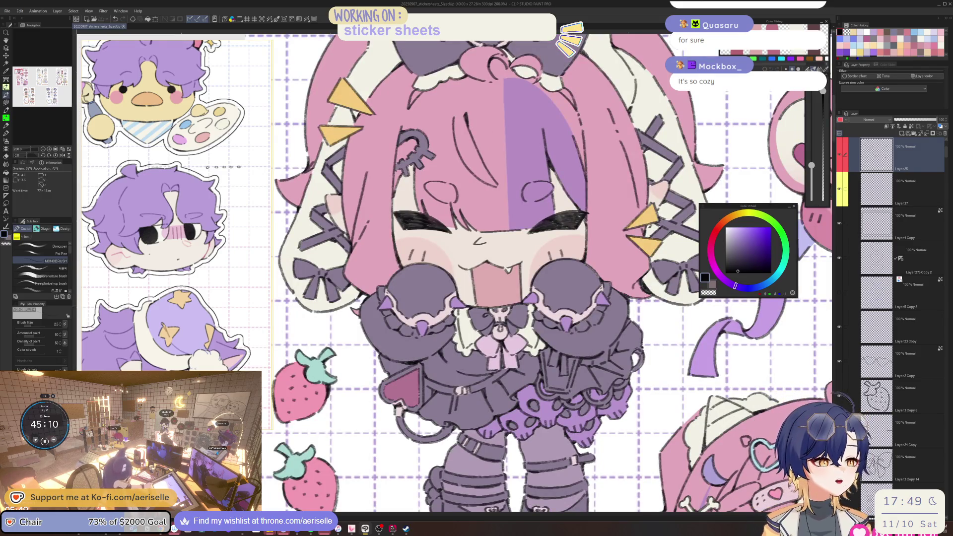
- Pan along the character's skirt to its skull trim, zoom out, and center the riso print photo
scroll(499, 328, "up", 2)
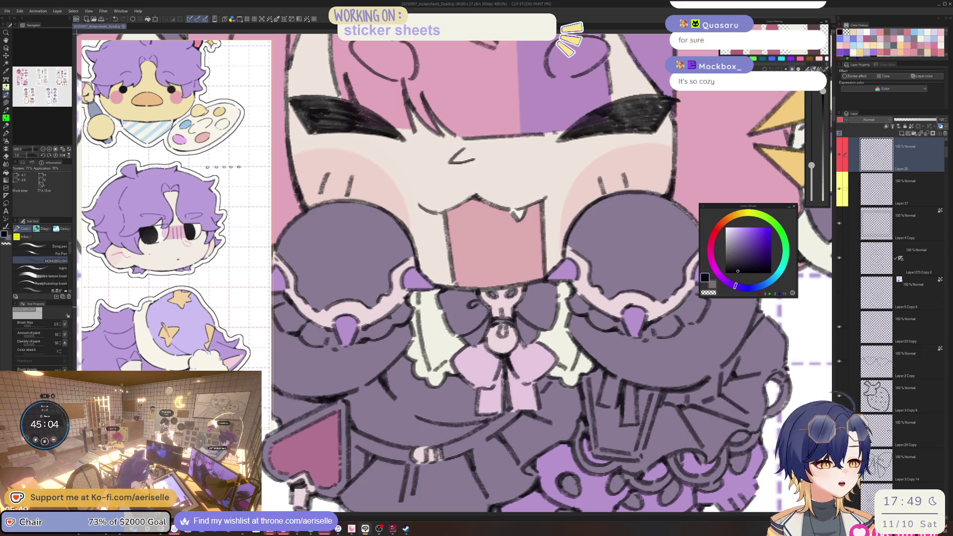
scroll(489, 307, "down", 2)
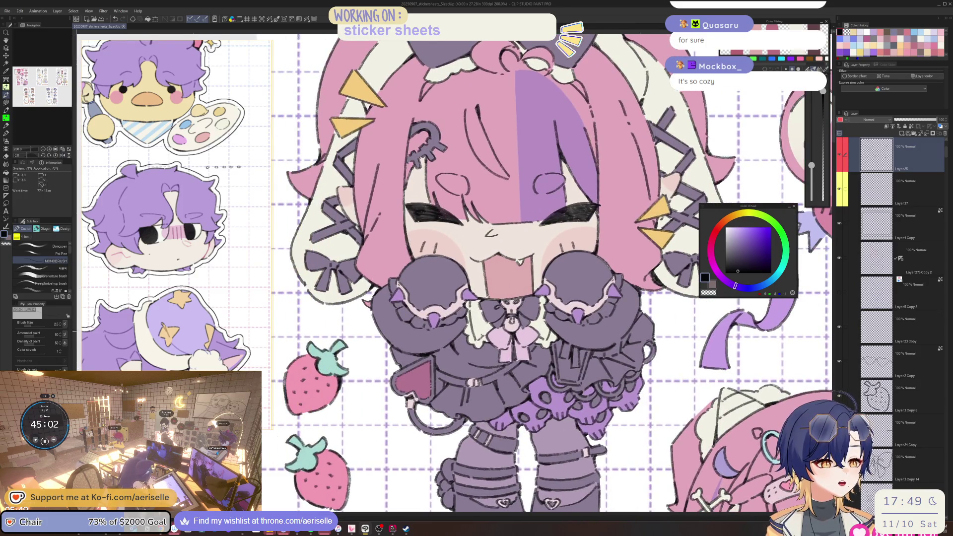
scroll(486, 330, "up", 4)
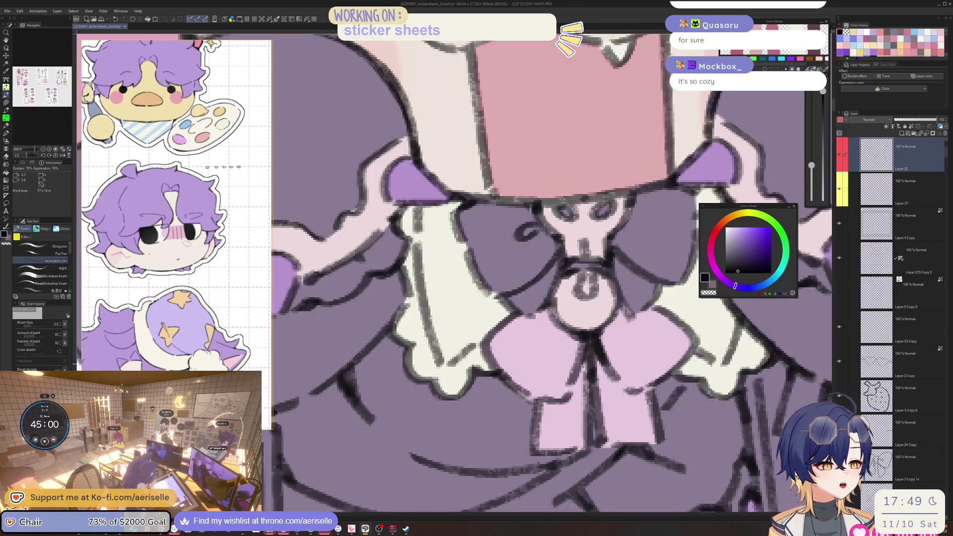
scroll(586, 360, "down", 5)
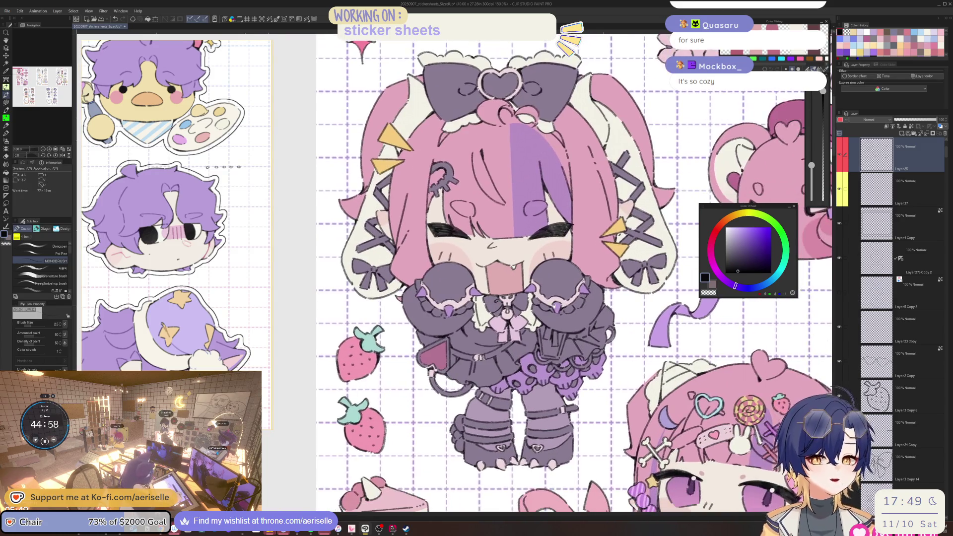
scroll(475, 316, "up", 3)
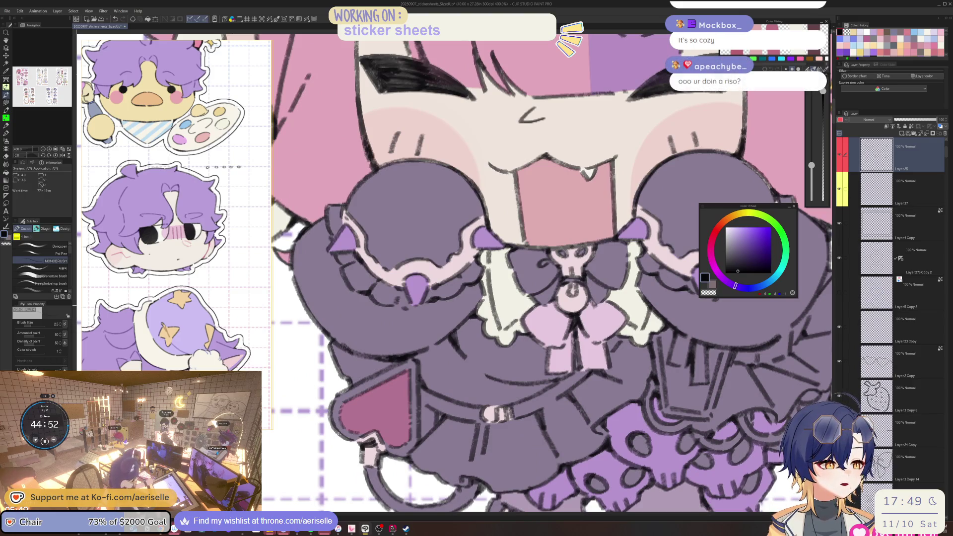
left_click_drag(535, 307, 415, 287)
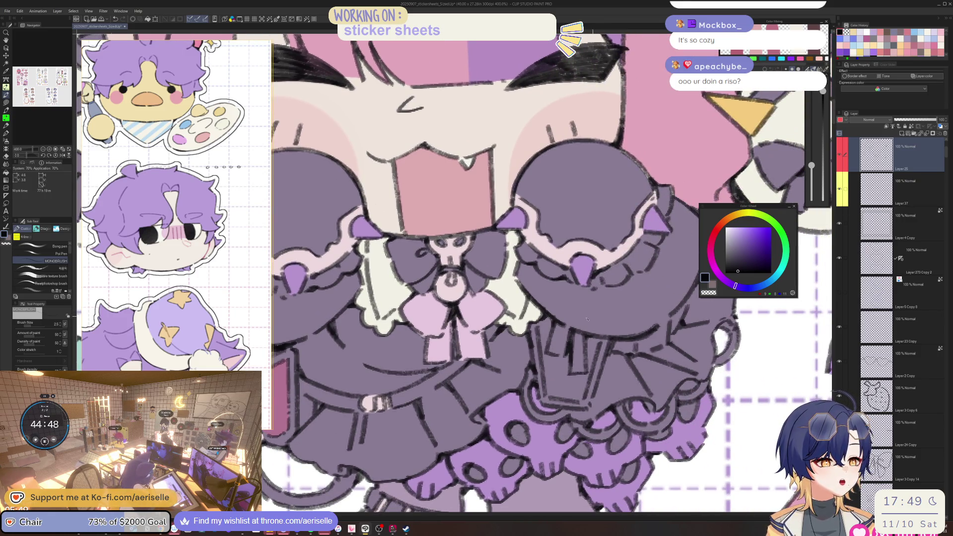
left_click_drag(447, 297, 373, 283)
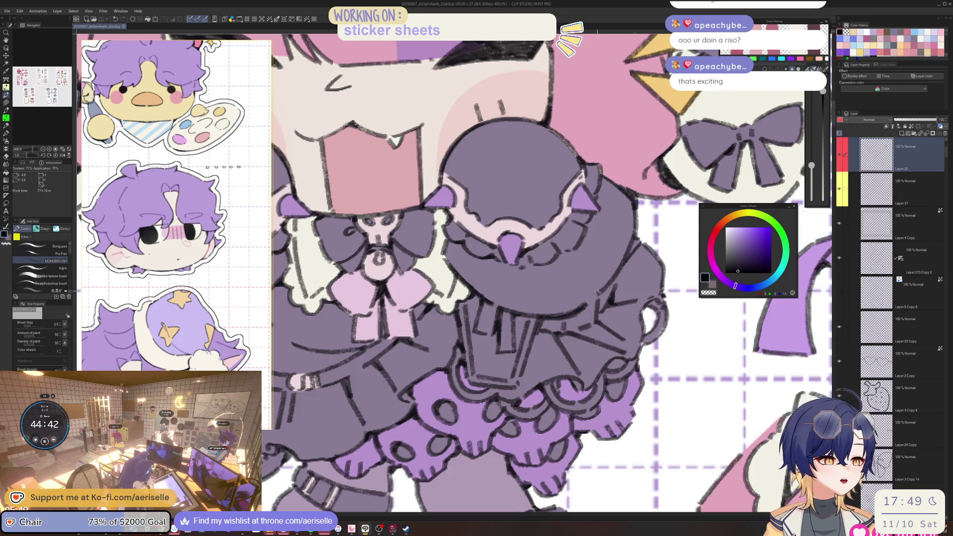
key("ctrl+minus")
key("ctrl+minus")
key("ctrl+minus")
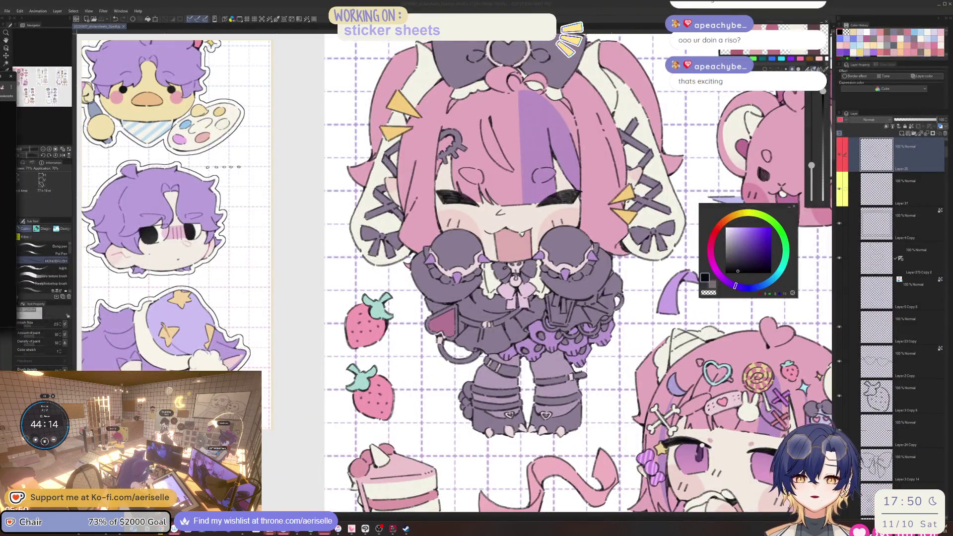
mouse_move(30, 70)
left_mouse_down()
mouse_move(613, 174)
mouse_move(620, 106)
left_mouse_up()
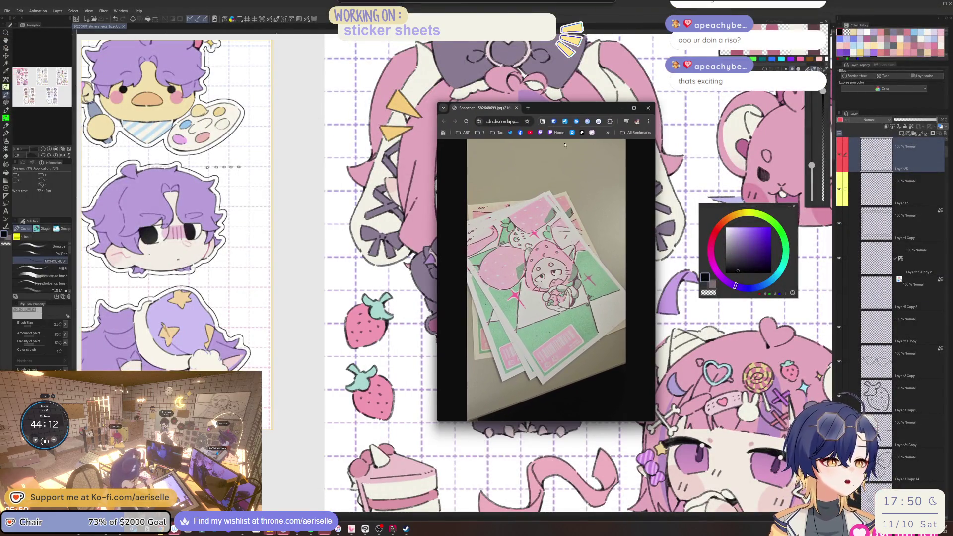
- Centre the riso print photo window and enlarge and widen it
scroll(554, 292, "up", 4, "ctrl")
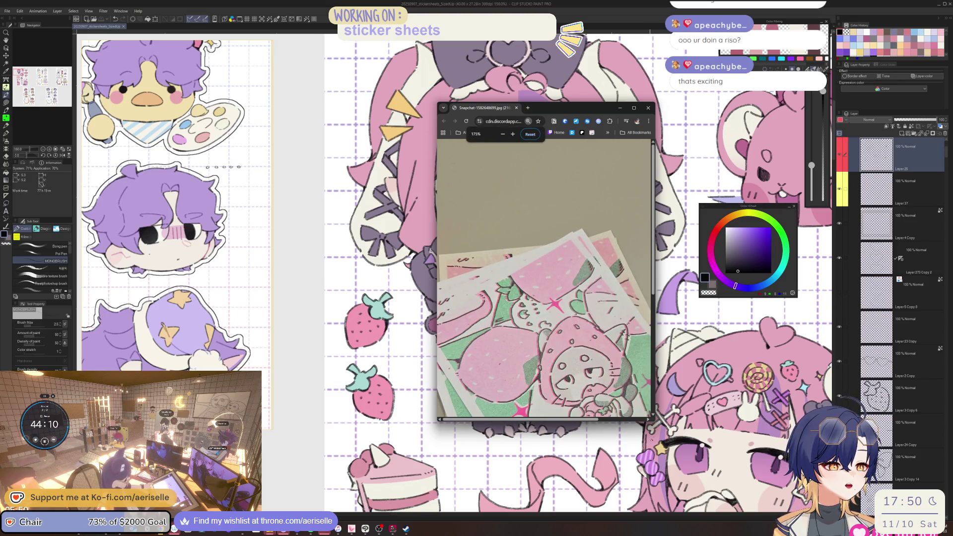
mouse_move(653, 420)
left_mouse_down()
mouse_move(729, 463)
mouse_move(746, 488)
left_mouse_up()
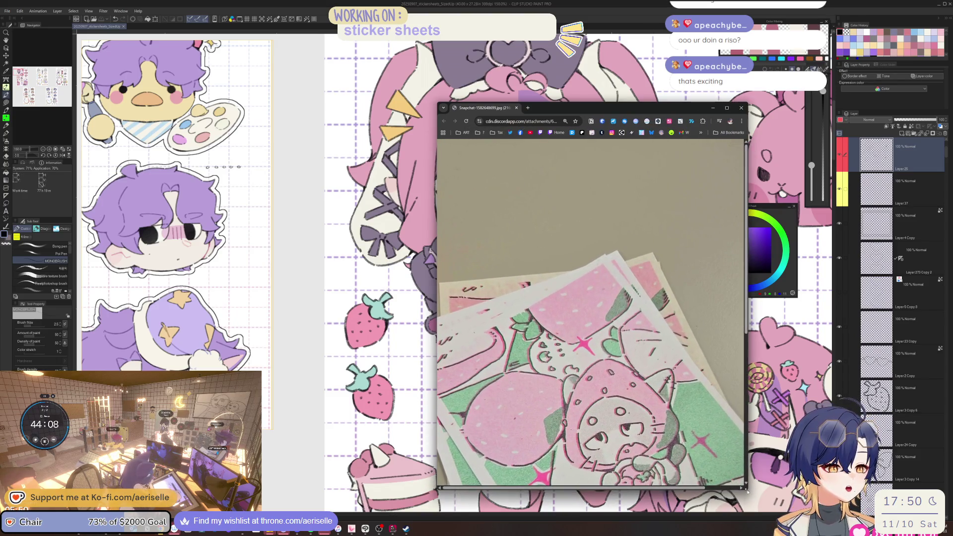
scroll(613, 367, "down", 5)
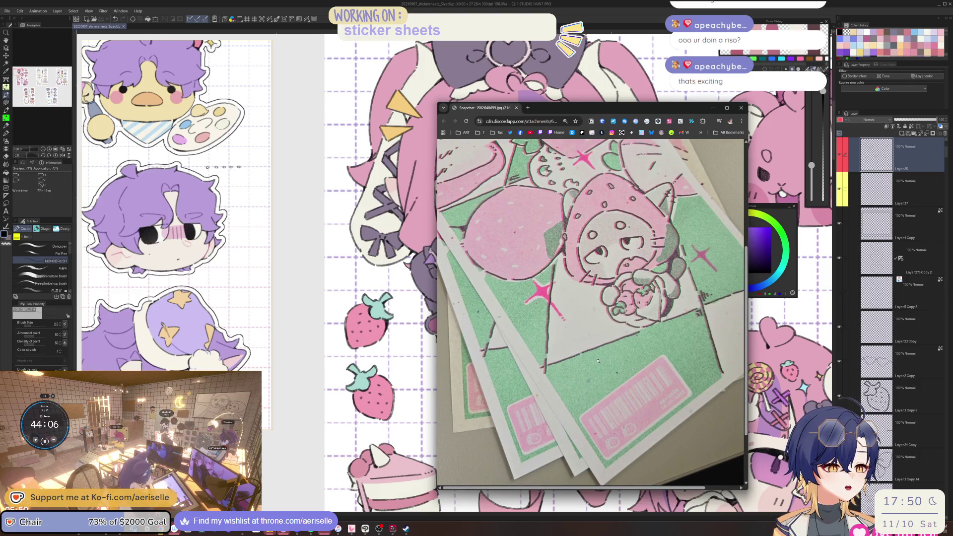
left_click_drag(435, 274, 340, 274)
- Zoom into the photo to examine the printed strawberry-hood cat
scroll(588, 279, "up", 5)
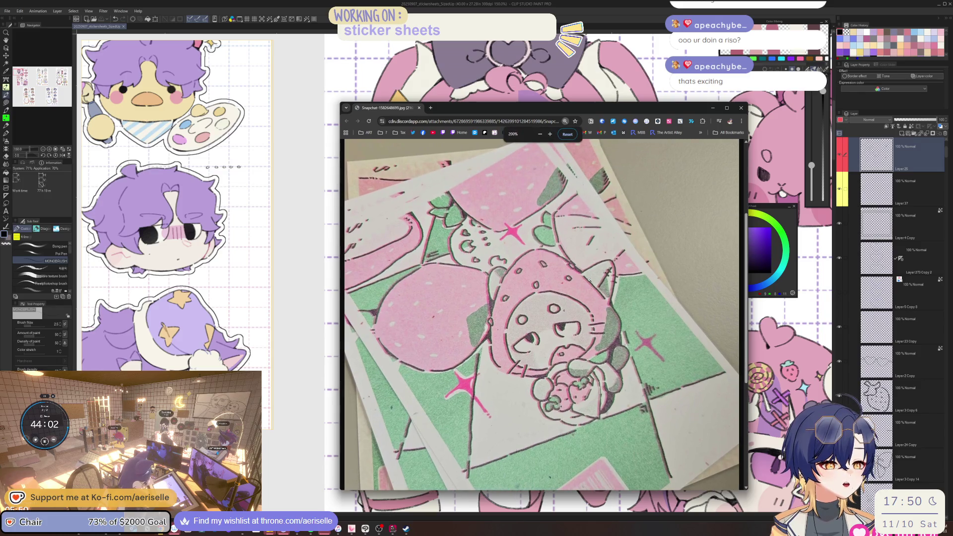
scroll(595, 313, "down", 3)
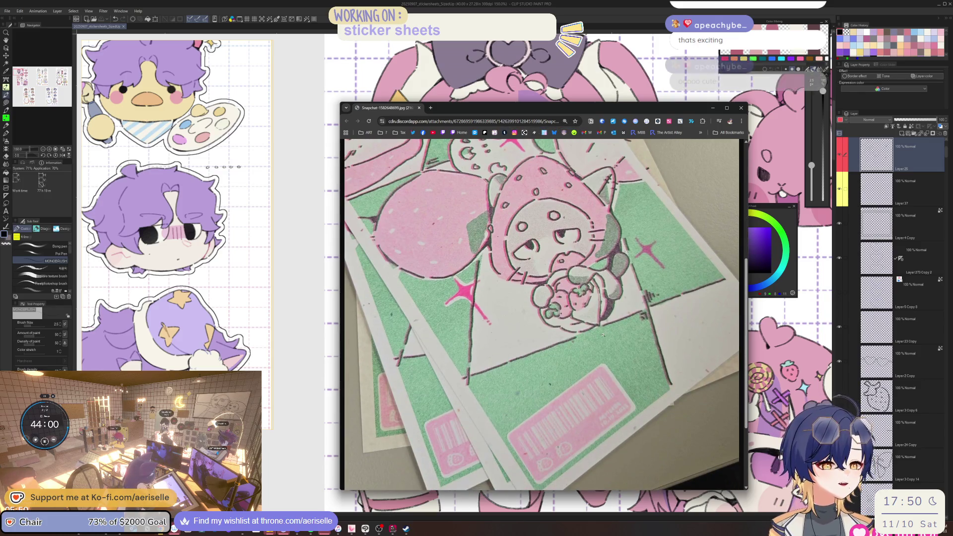
scroll(603, 333, "down", 1)
scroll(597, 304, "up", 3)
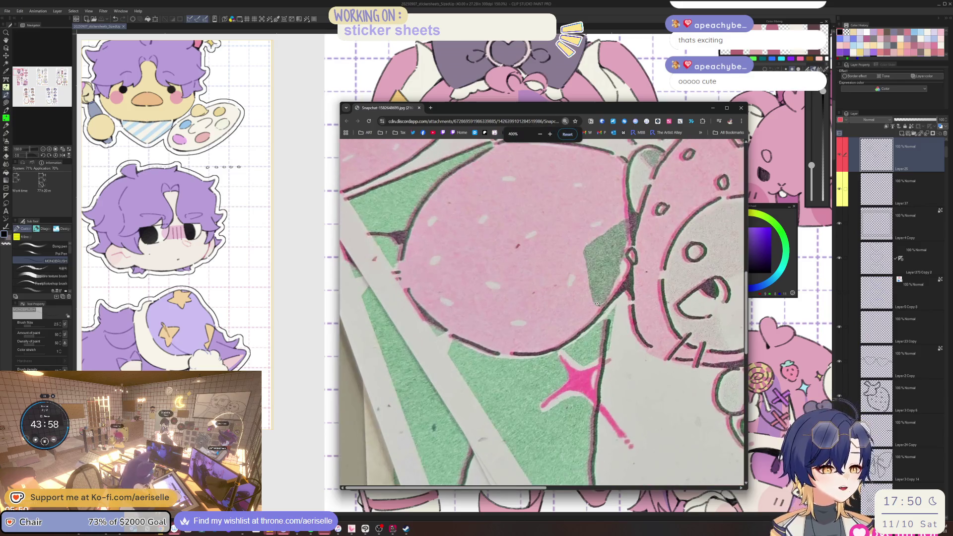
left_click_drag(484, 486, 583, 433)
scroll(595, 407, "up", 5)
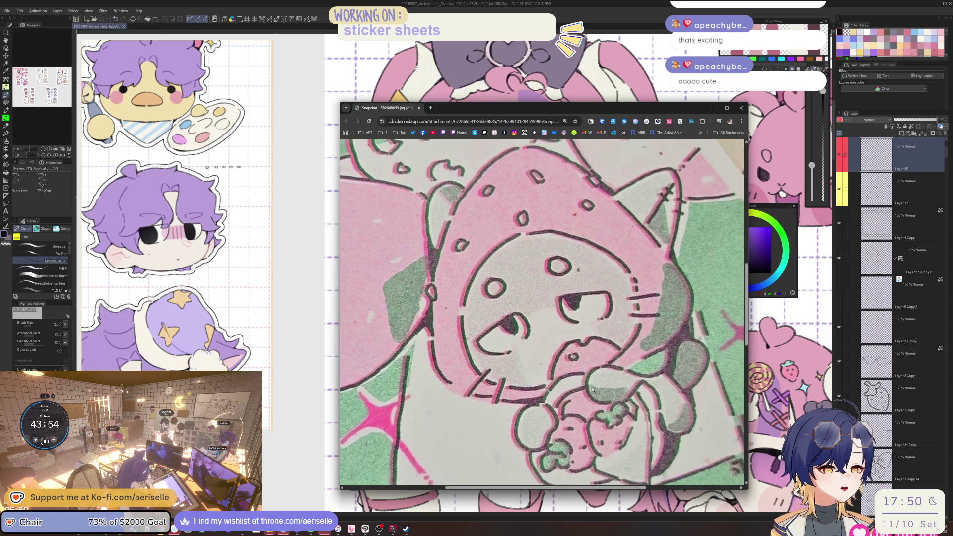
scroll(610, 385, "down", 2)
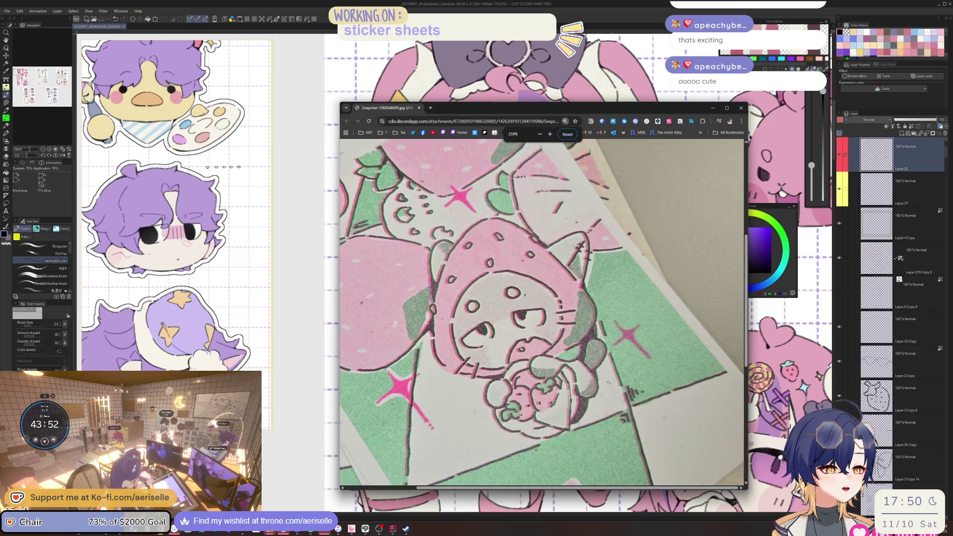
scroll(608, 383, "down", 3)
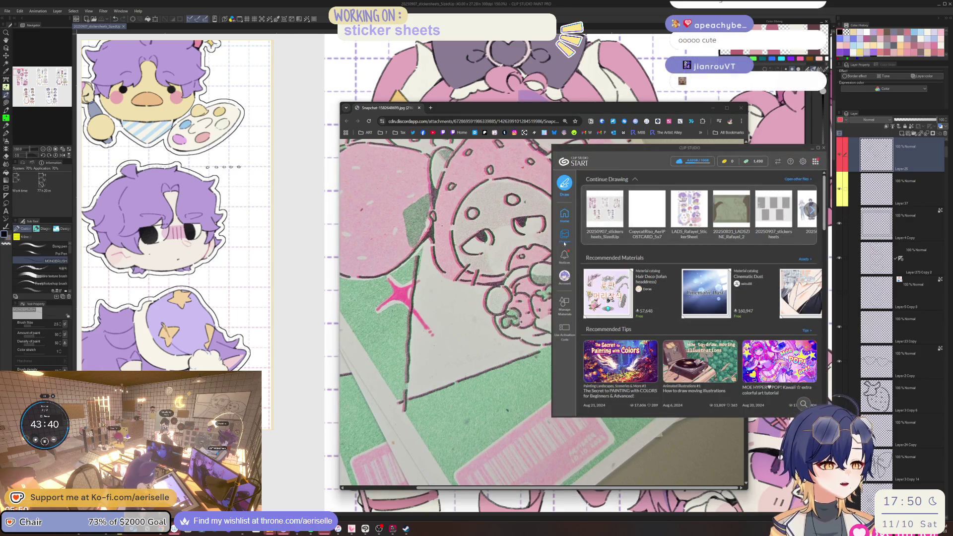
- Download the CopycatRiso cloud project to this device, overwriting the local copy
left_click(565, 241)
left_click(625, 176)
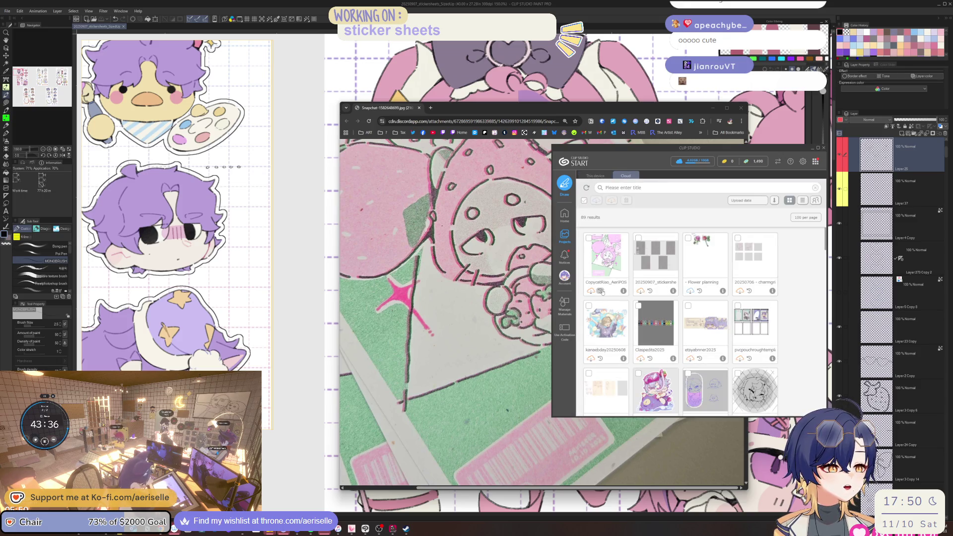
left_click(592, 291)
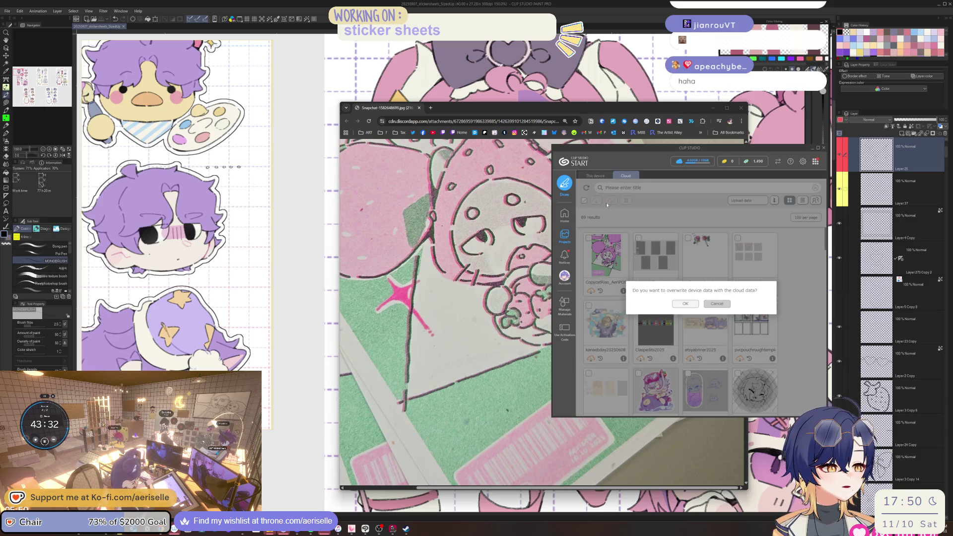
key("Return")
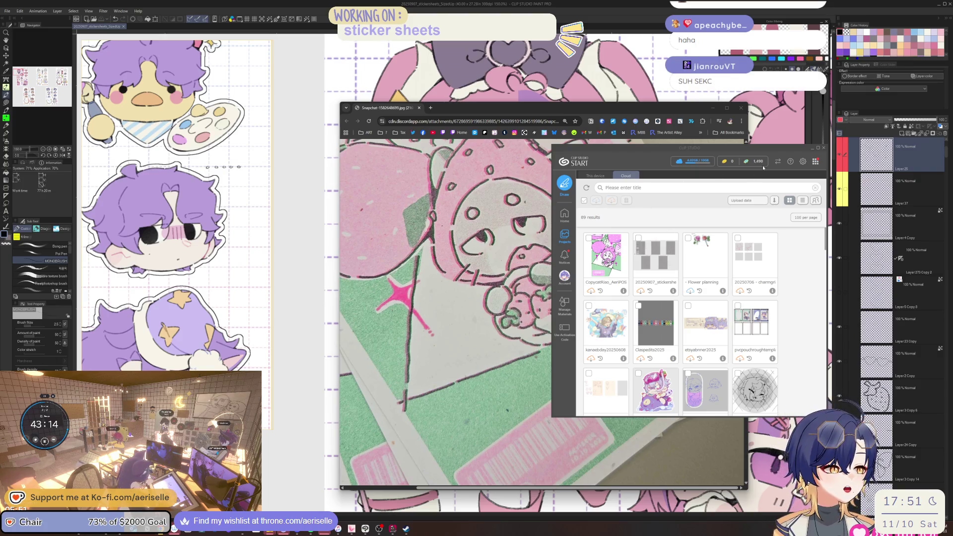
- Open the CopycatRiso_AeriPOSTCARD_5x7 work from the device projects in Clip Studio Paint
left_click(595, 176)
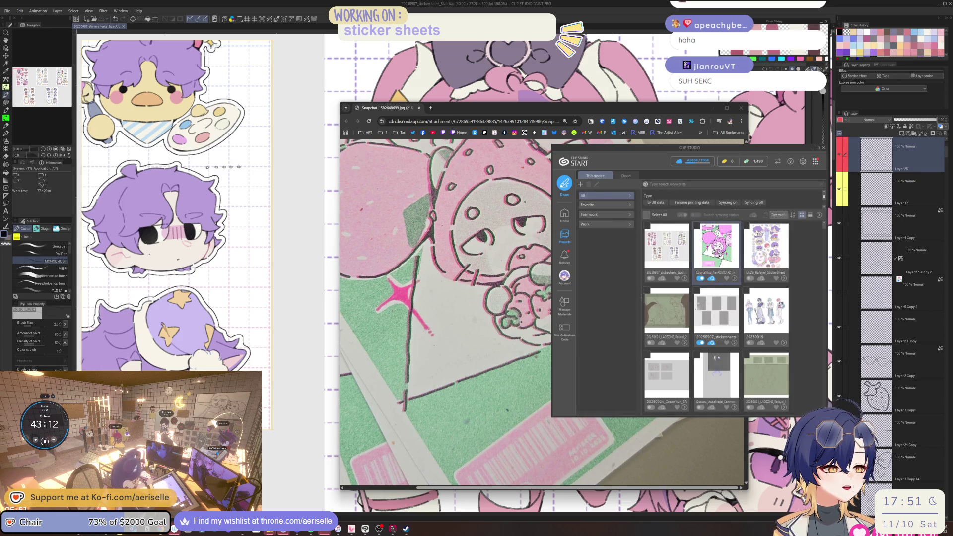
left_click(712, 252)
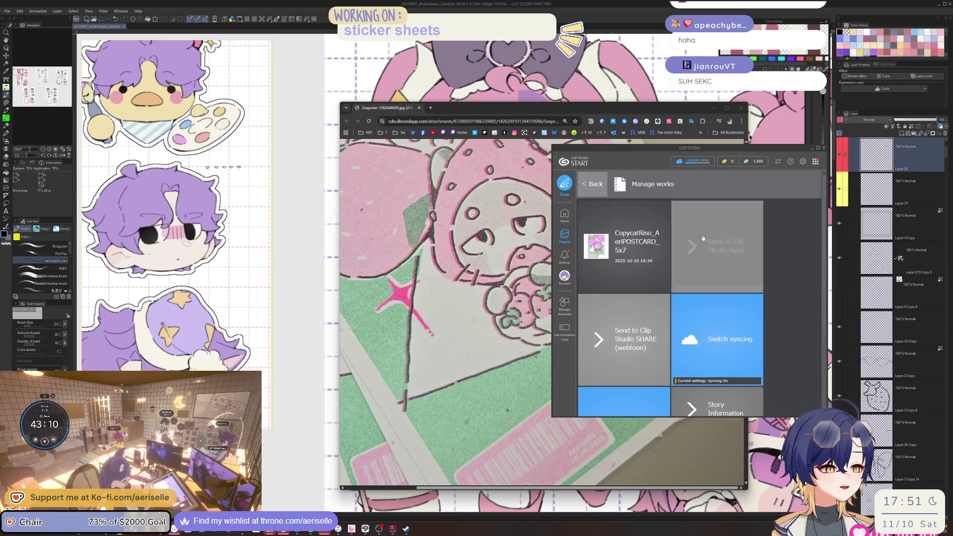
left_click(703, 238)
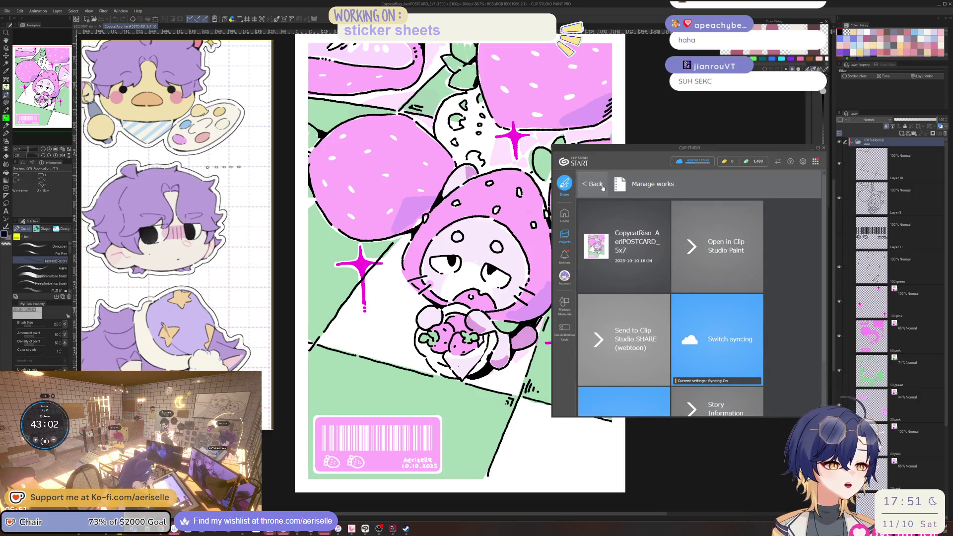
- Close the launcher and move the riso print photo aside to reveal the postcard canvas
left_click(781, 445)
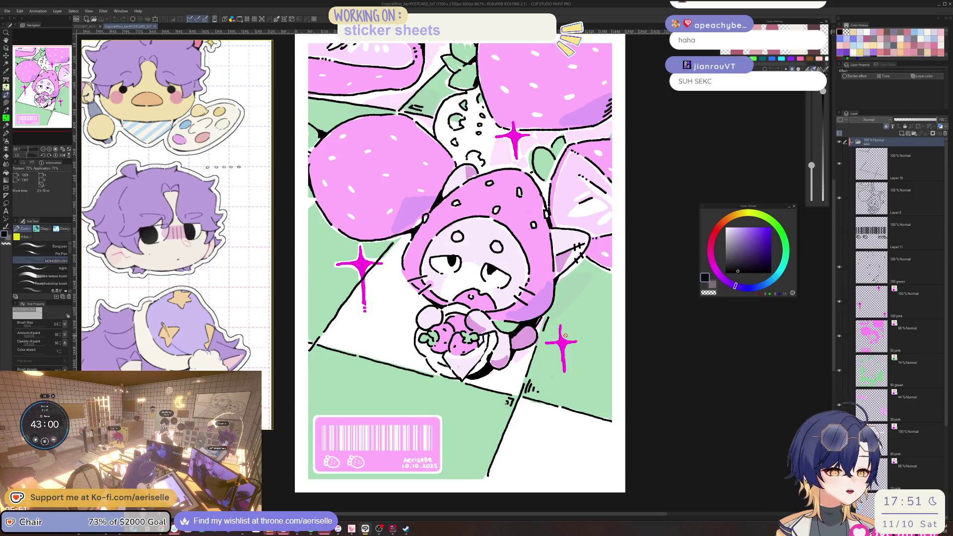
key("alt+Tab")
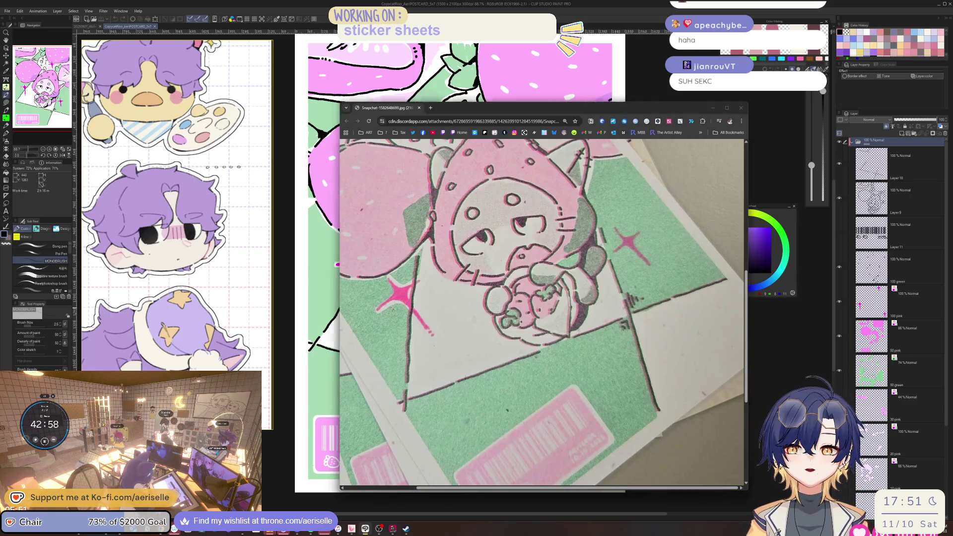
left_click_drag(537, 107, 689, 70)
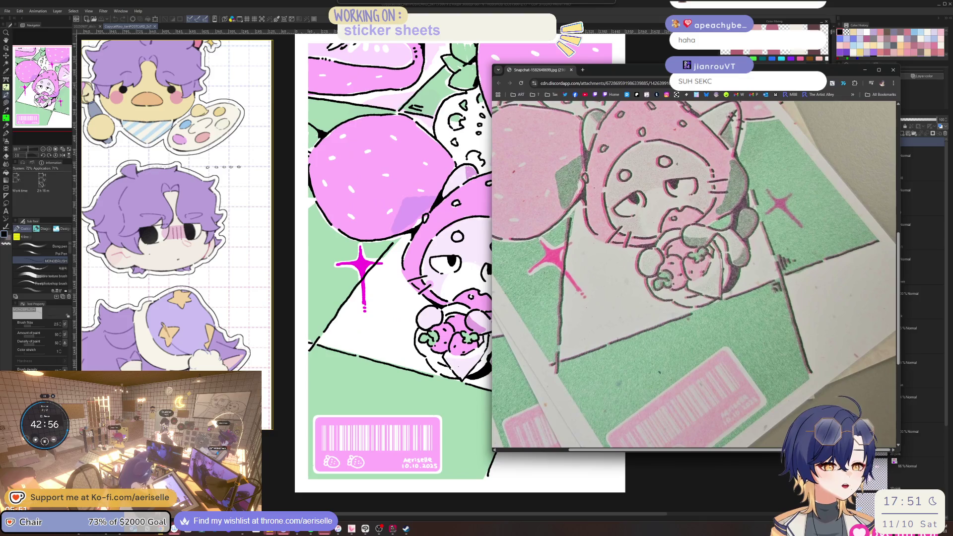
- View the print photo zoomed to 200%, then return to the stickersheets document
left_click(668, 234)
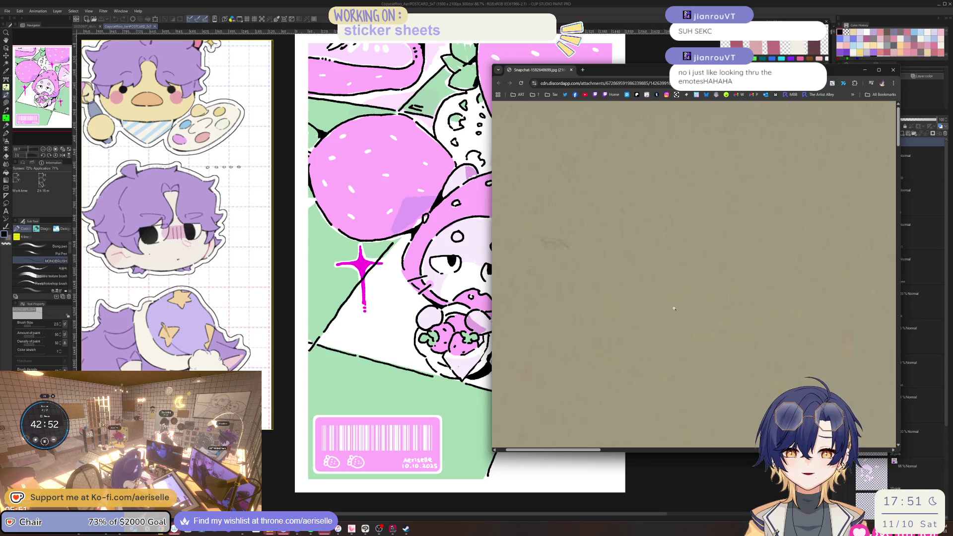
scroll(676, 306, "down", 5)
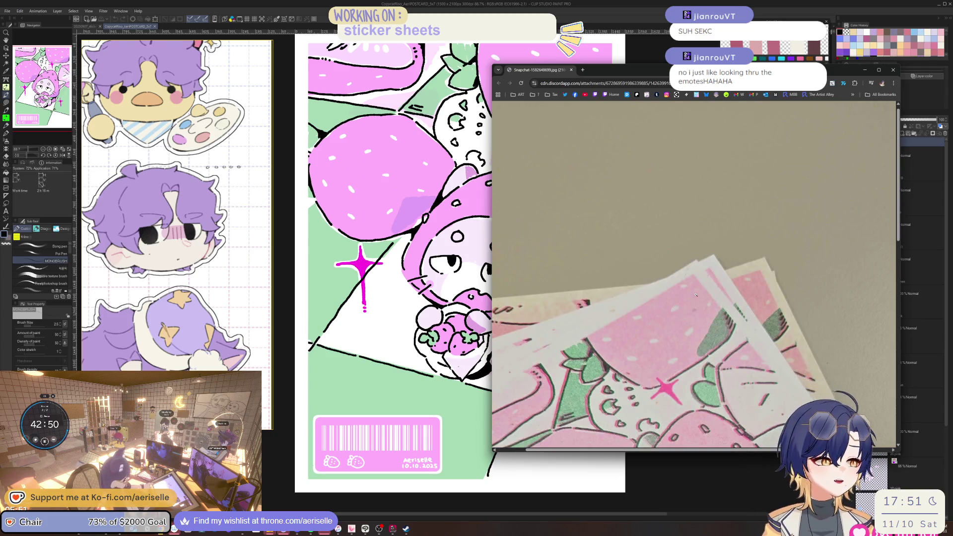
key("ctrl+minus")
key("ctrl+plus")
key("ctrl+plus")
key("ctrl+plus")
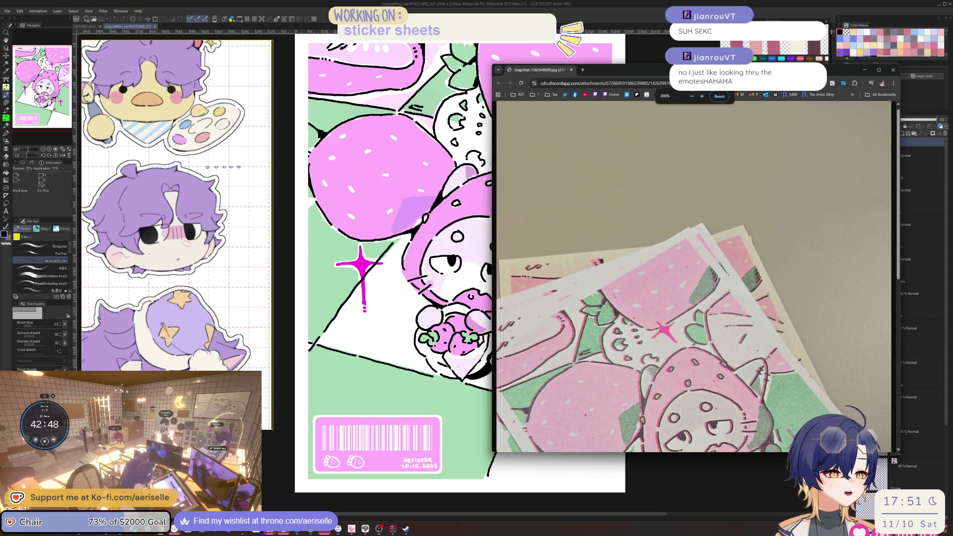
scroll(614, 296, "down", 5)
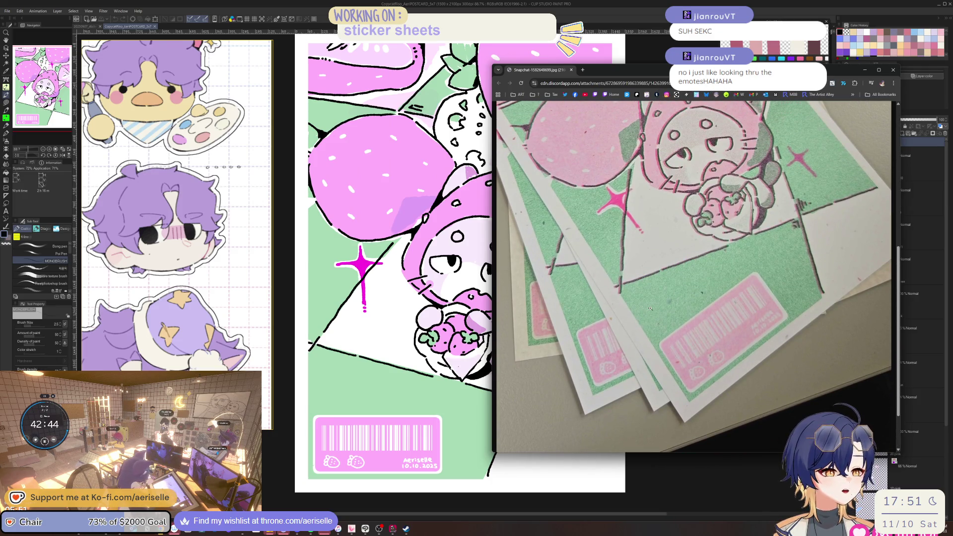
scroll(650, 308, "up", 3)
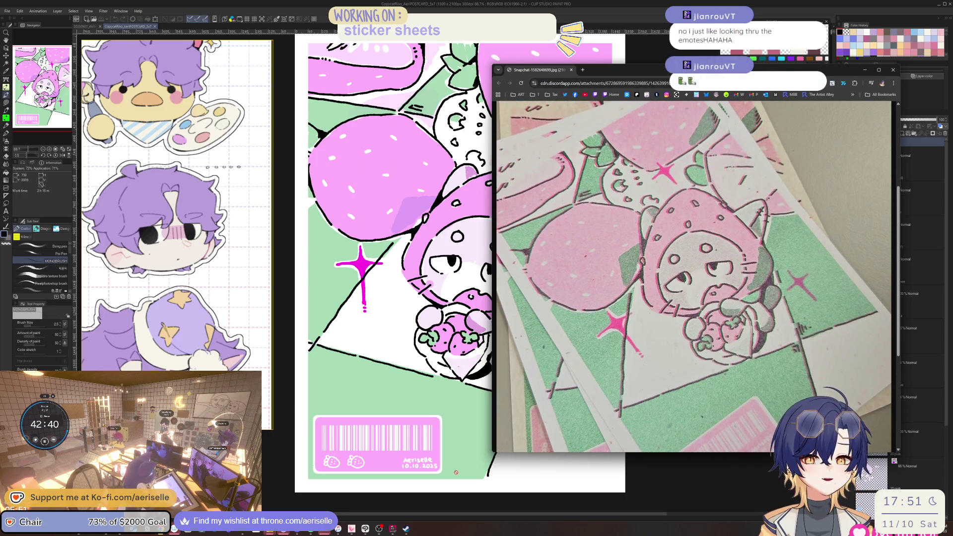
left_click(87, 27)
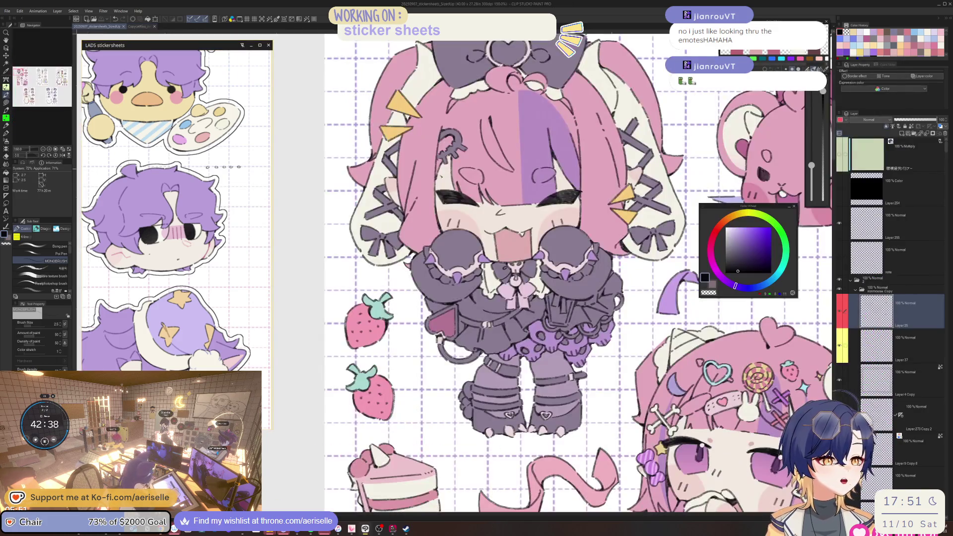
- Zoom the canvas out to about 22.5% showing all sticker sheets, moving the Color Wheel down
scroll(517, 189, "down", 3)
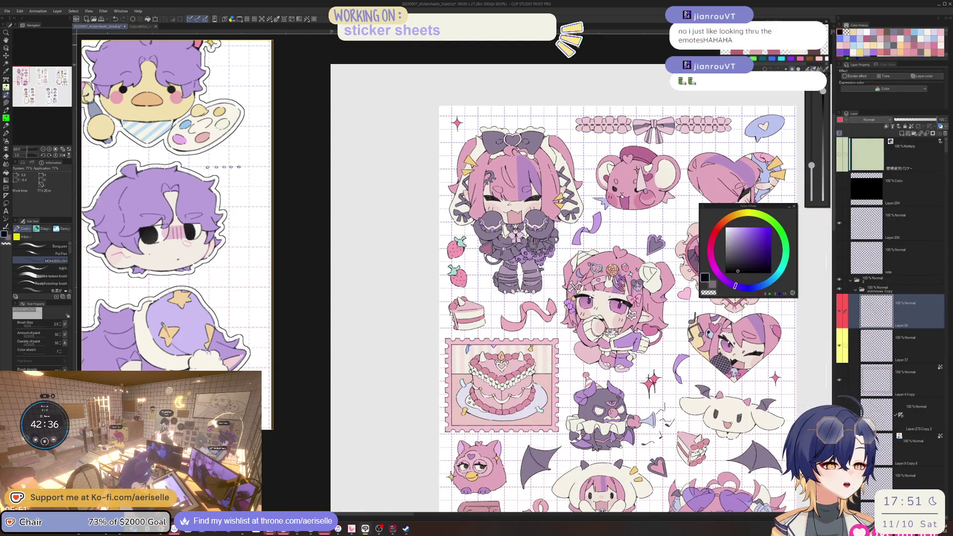
scroll(618, 307, "down", 1)
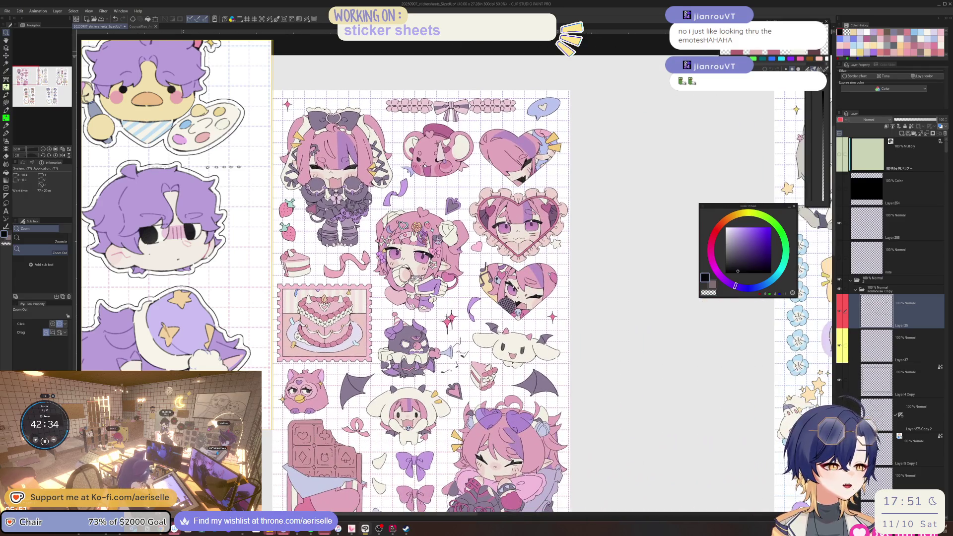
scroll(598, 48, "down", 3)
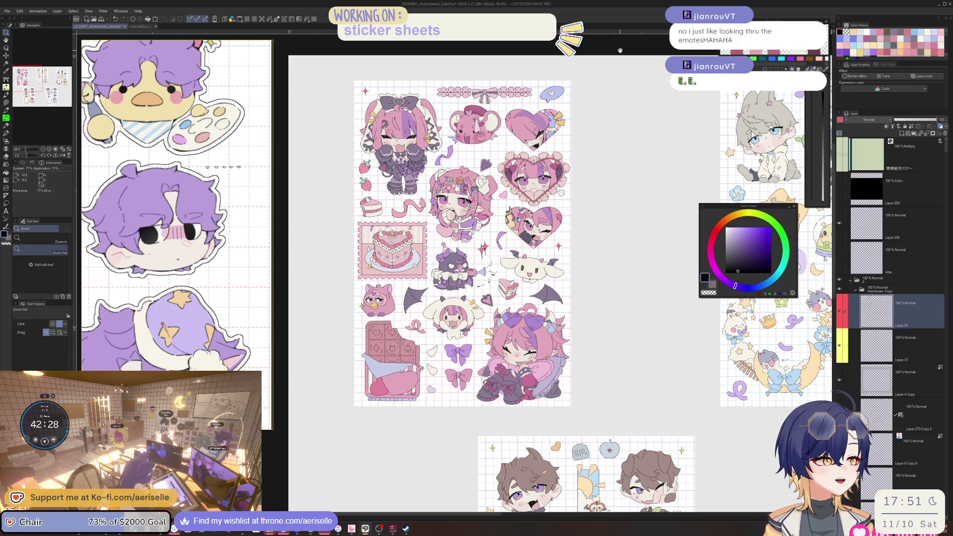
scroll(620, 50, "right", 10)
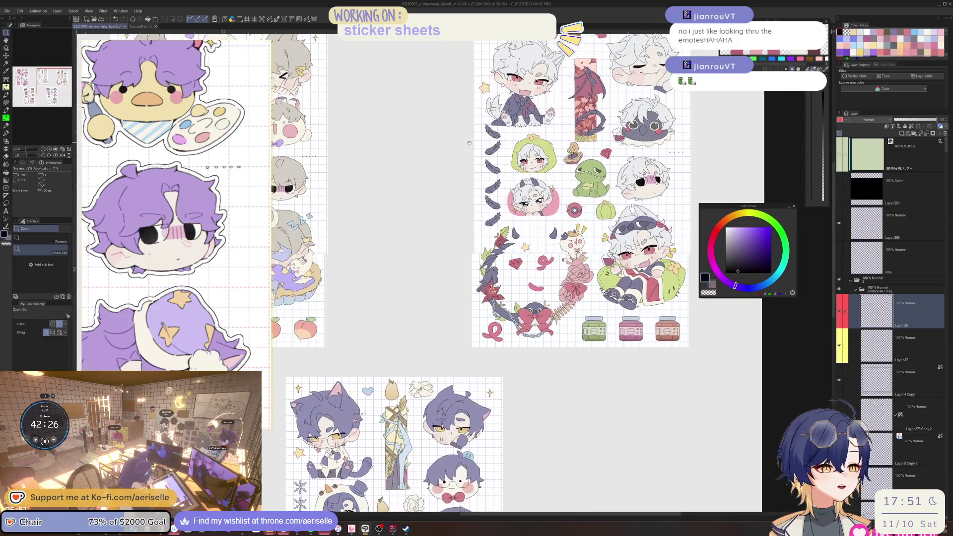
scroll(469, 143, "down", 2)
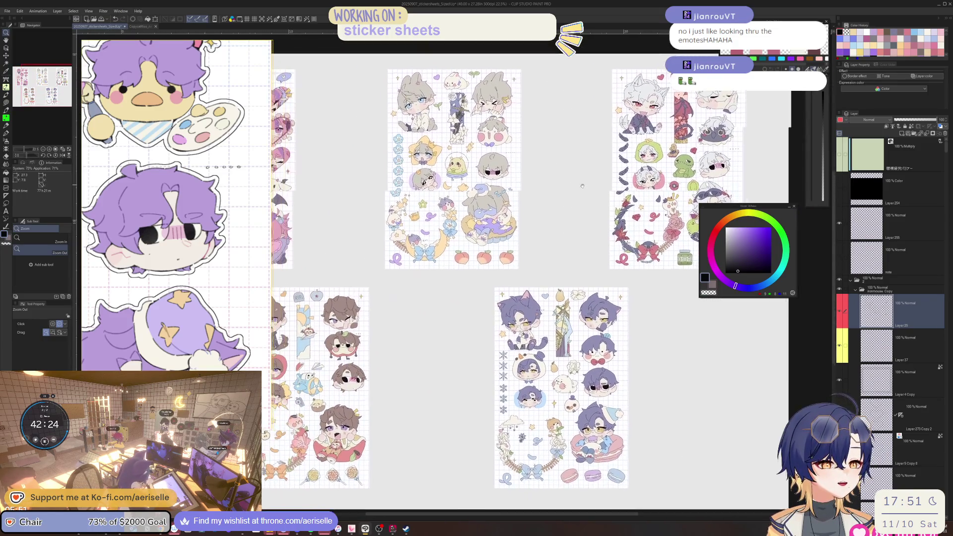
scroll(582, 186, "left", 3)
left_click_drag(751, 208, 787, 355)
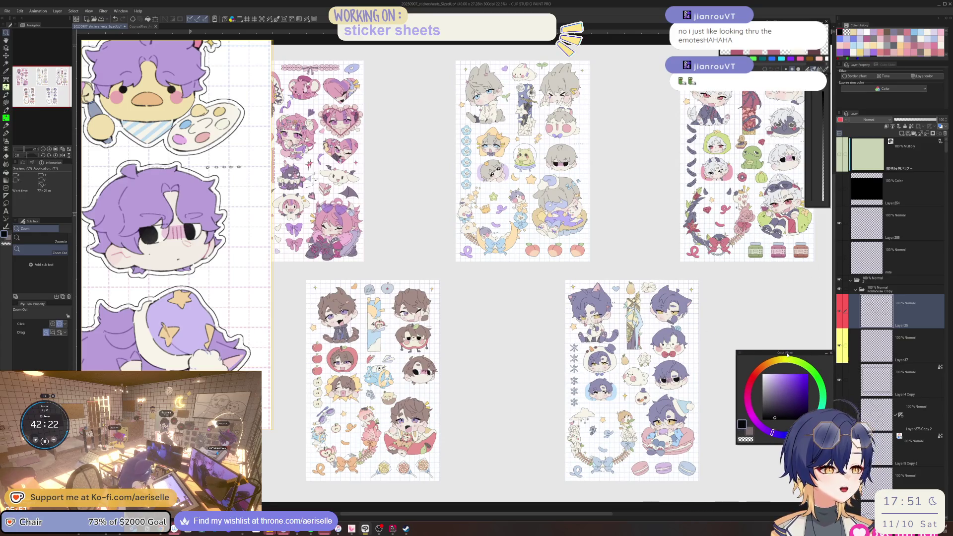
scroll(238, 296, "down", 5)
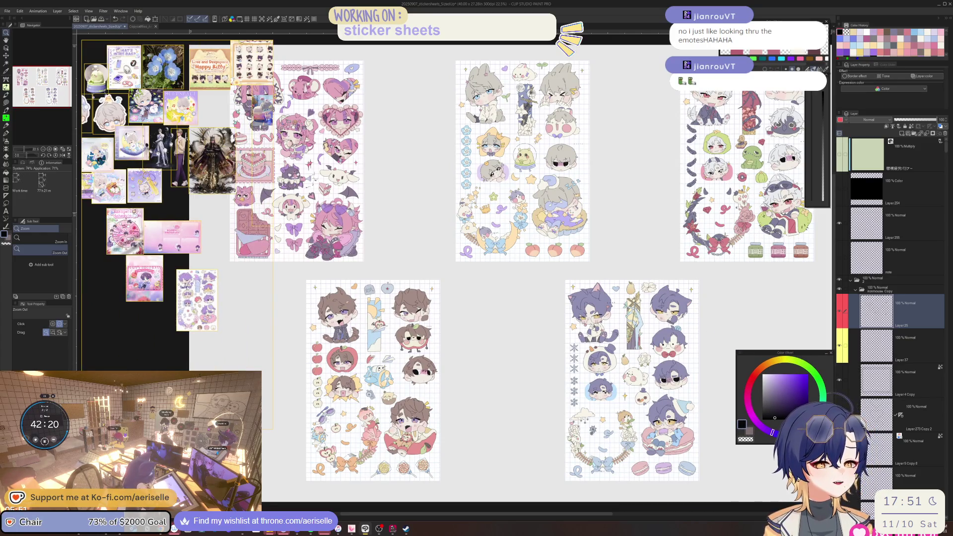
scroll(192, 304, "up", 5)
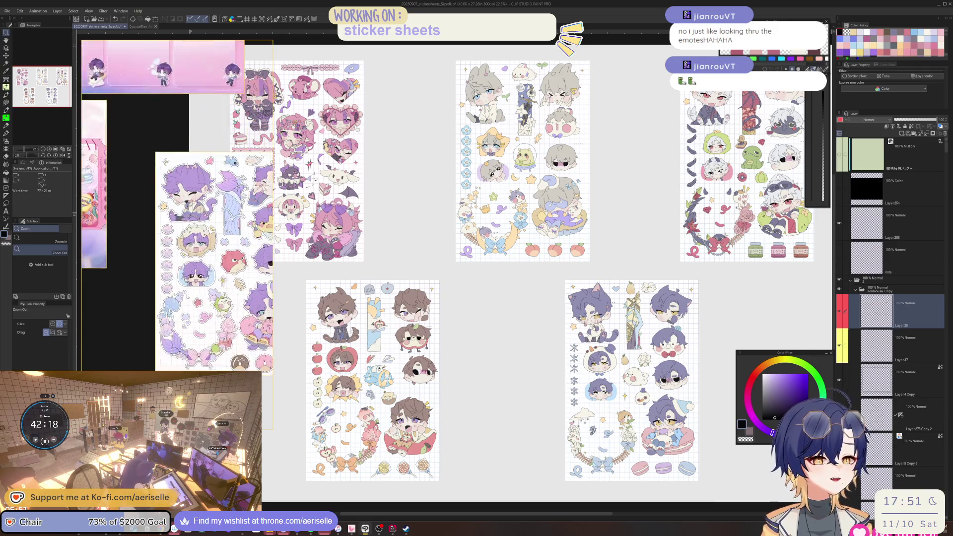
scroll(144, 300, "up", 3)
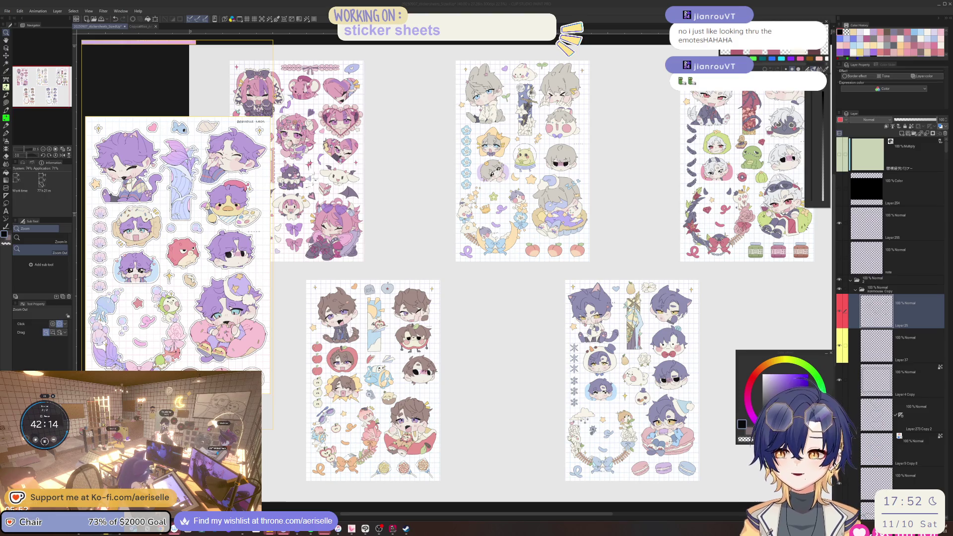
- Bring the riso print photo window back over Clip Studio Paint
left_click(284, 485)
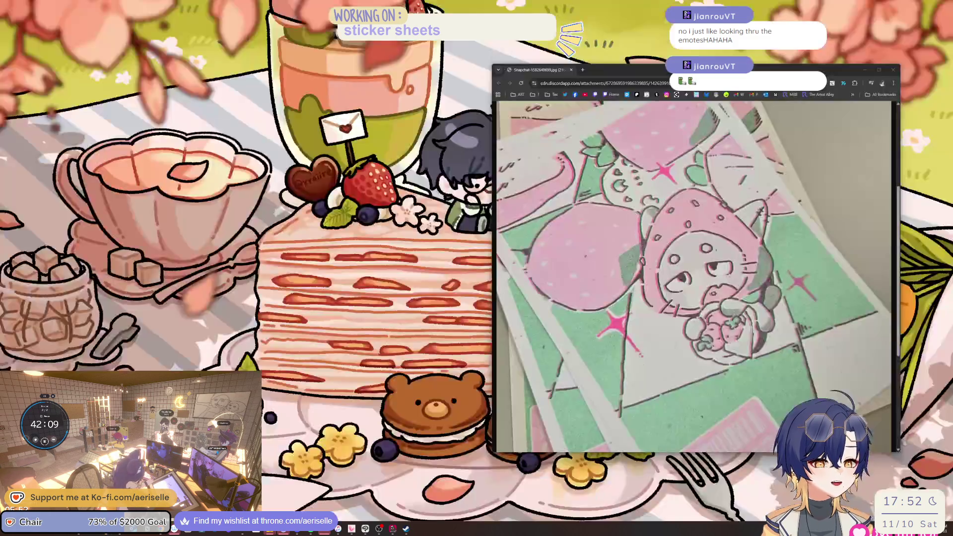
left_click(379, 528)
scroll(577, 291, "up", 5)
- View the riso photo at full size, panning between the strawberry-hat cat and pink barcode stickers
left_click(599, 334)
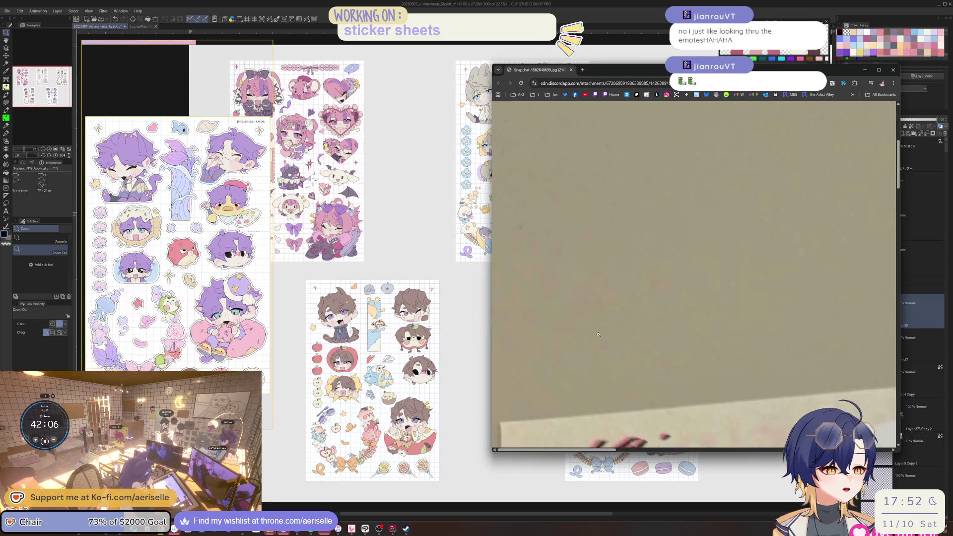
scroll(598, 335, "down", 10)
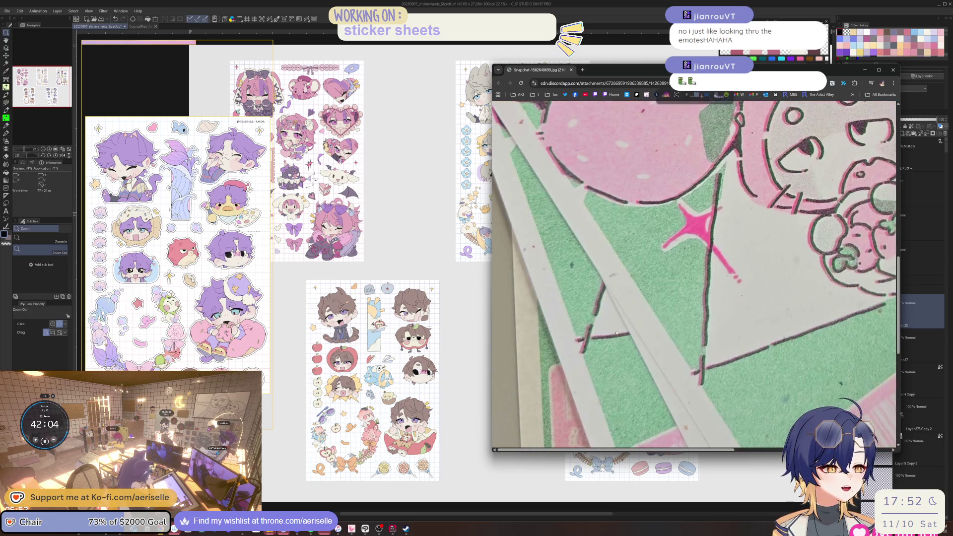
scroll(617, 334, "down", 2, "ctrl")
scroll(645, 377, "down", 6)
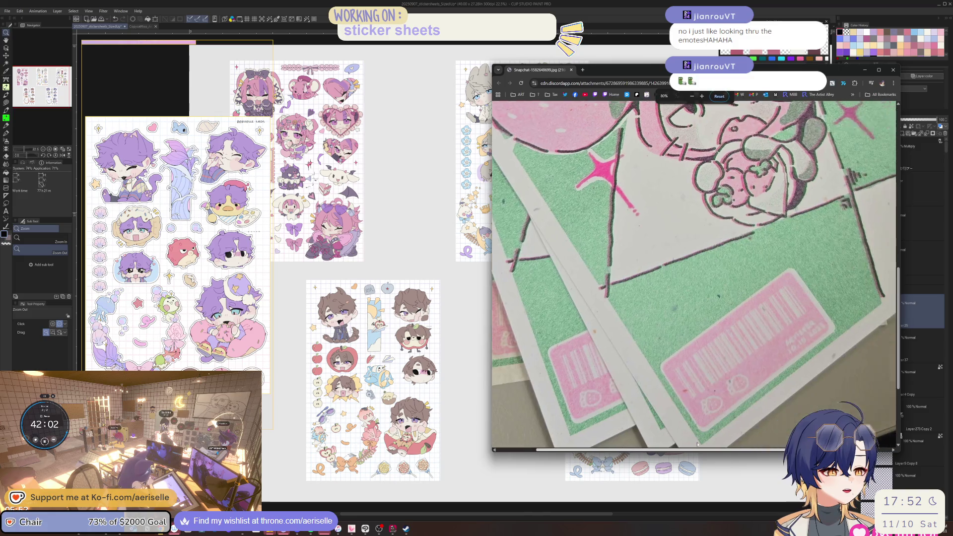
scroll(697, 444, "up", 8)
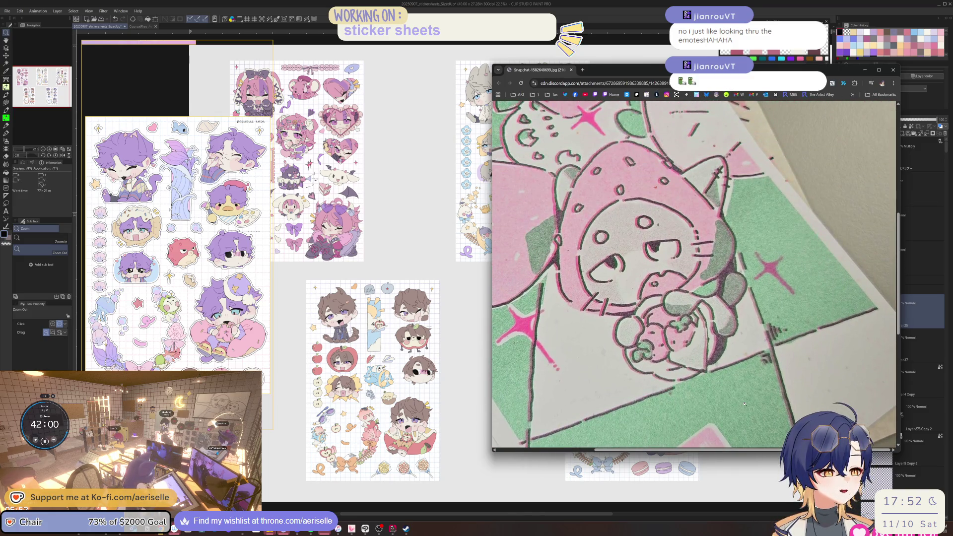
scroll(744, 403, "up", 5)
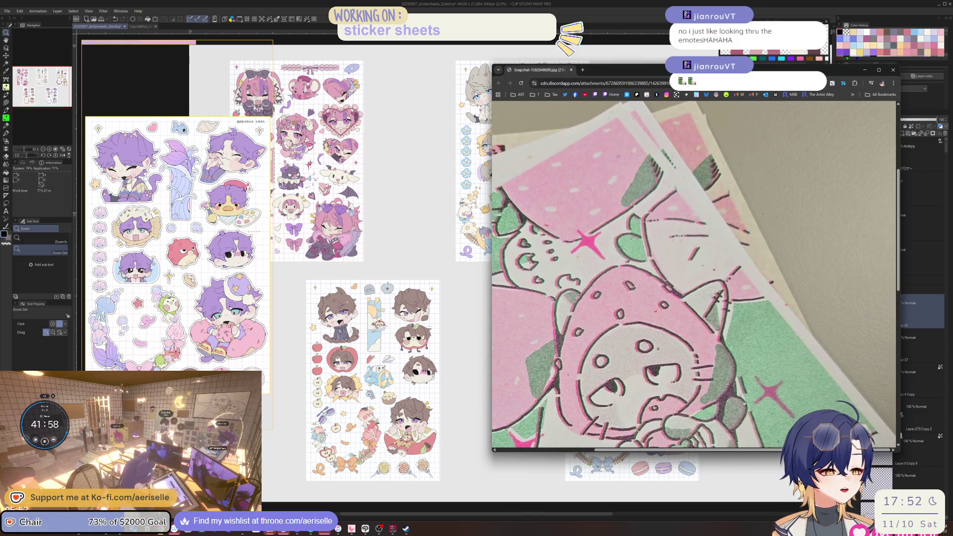
scroll(745, 403, "down", 10)
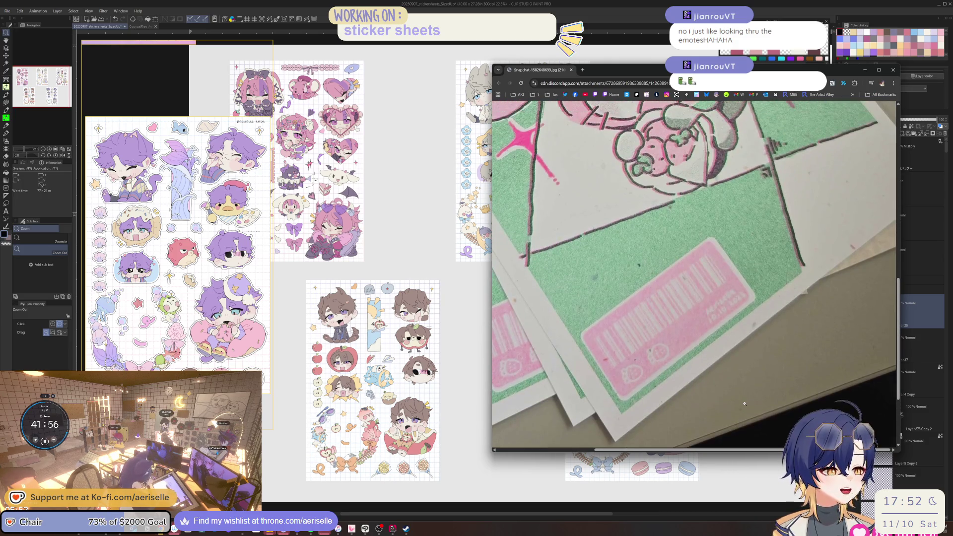
scroll(744, 404, "up", 10)
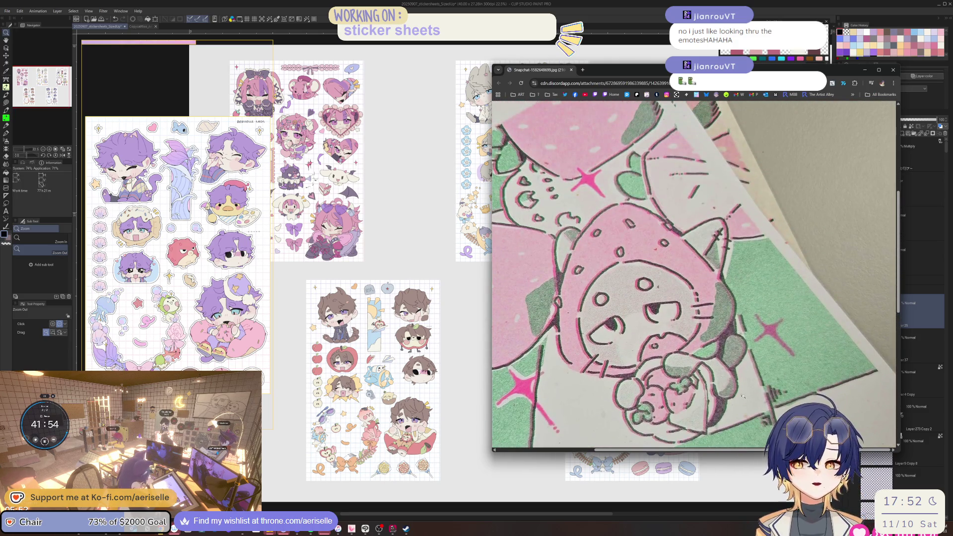